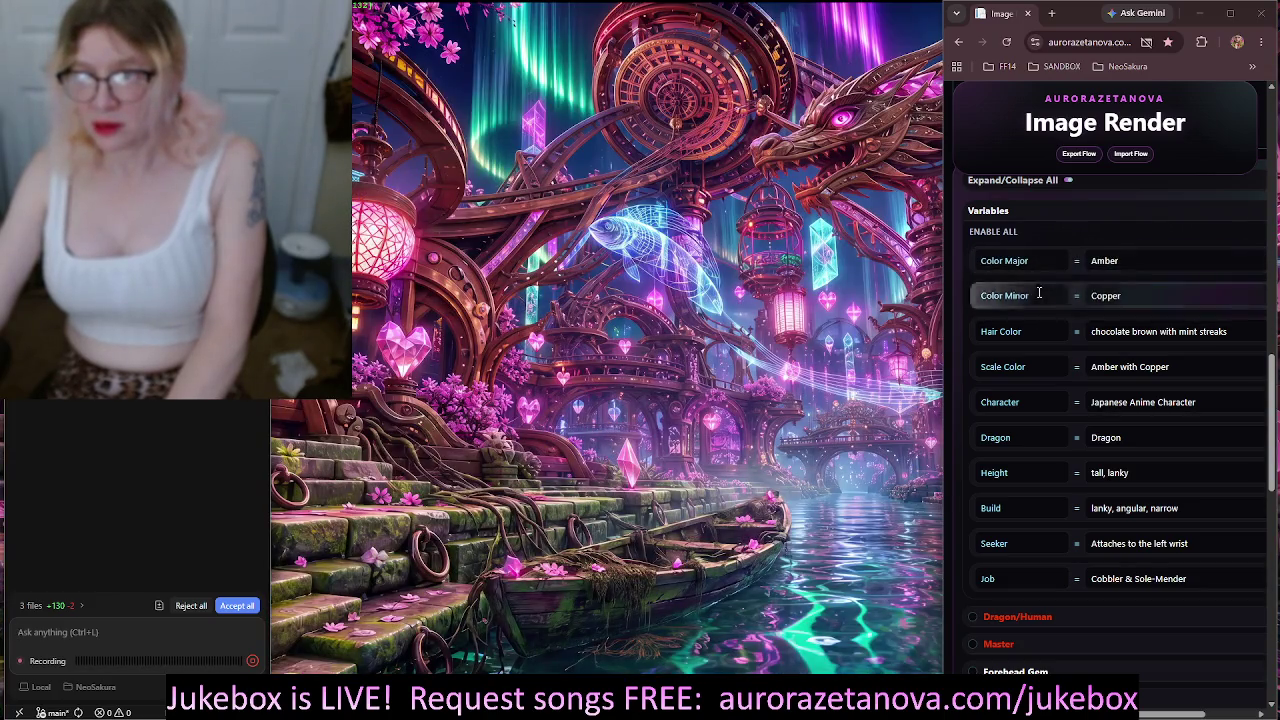
Stop the voice dictation and send the dictated request to the coding assistant
{"action": "left_click", "coordinate": [256, 660]}
{"action": "left_click", "coordinate": [256, 660]}
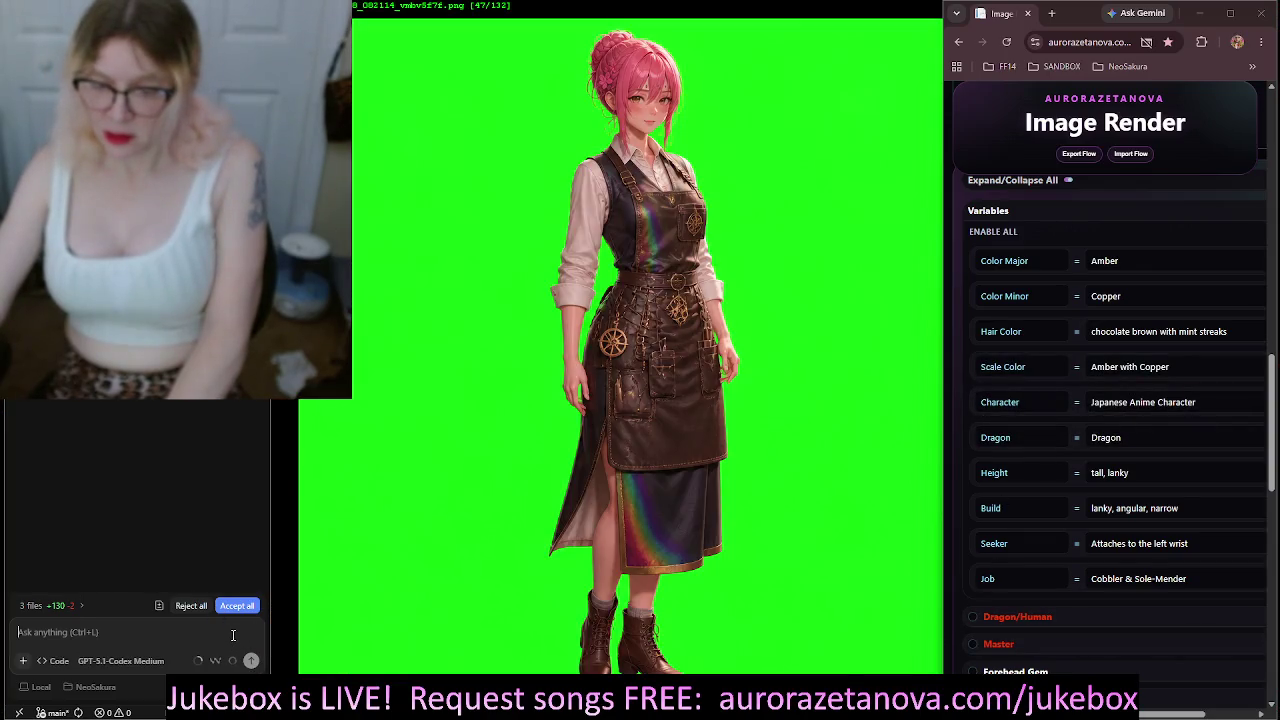
{"action": "left_click", "coordinate": [252, 662]}
Expand the Dragon/Human block to check its Dragon and Character conditions, then collapse it
{"action": "scroll", "coordinate": [1030, 280], "scroll_direction": "down", "scroll_amount": 3}
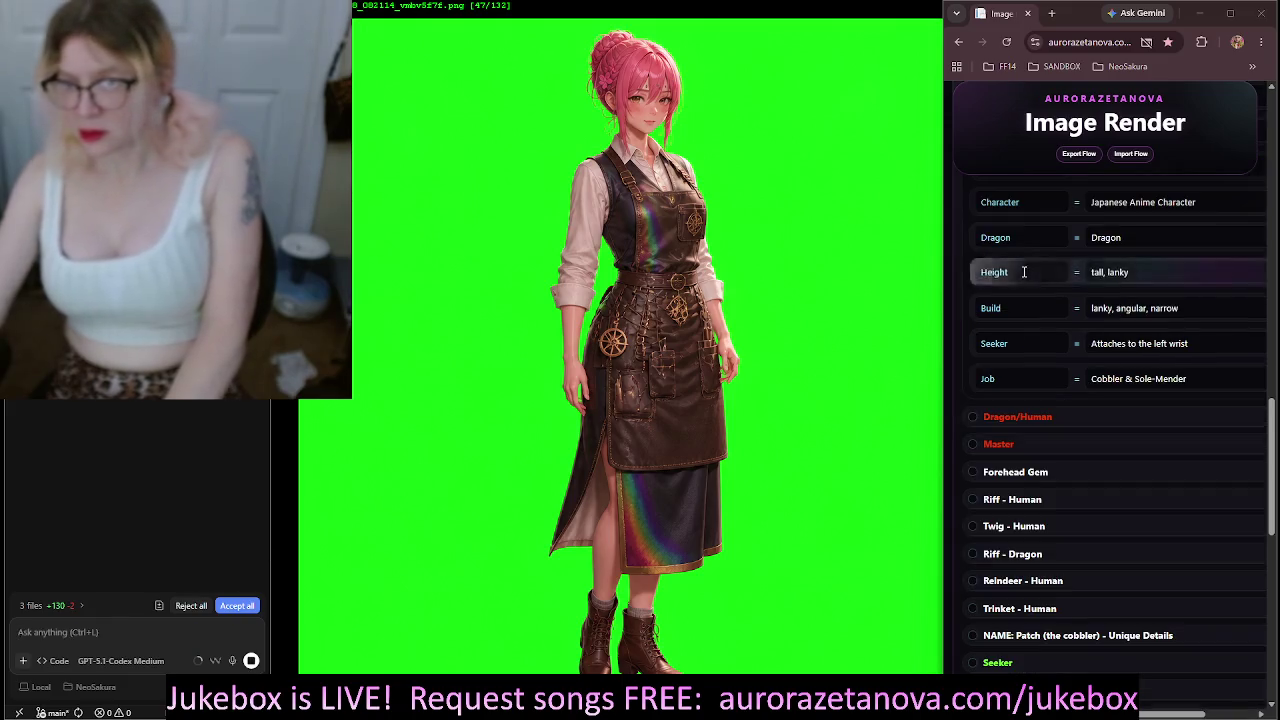
{"action": "left_click", "coordinate": [1043, 286]}
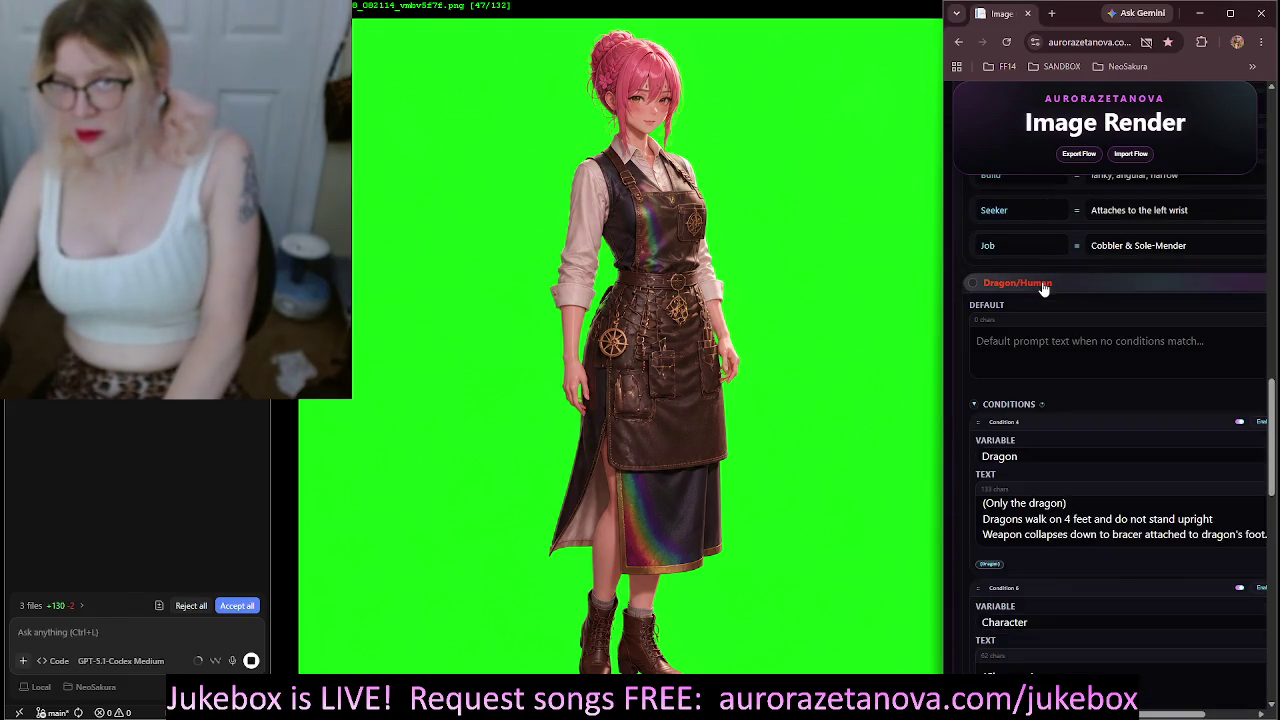
{"action": "left_click", "coordinate": [1043, 286]}
{"action": "scroll", "coordinate": [1045, 289], "scroll_direction": "up", "scroll_amount": 4}
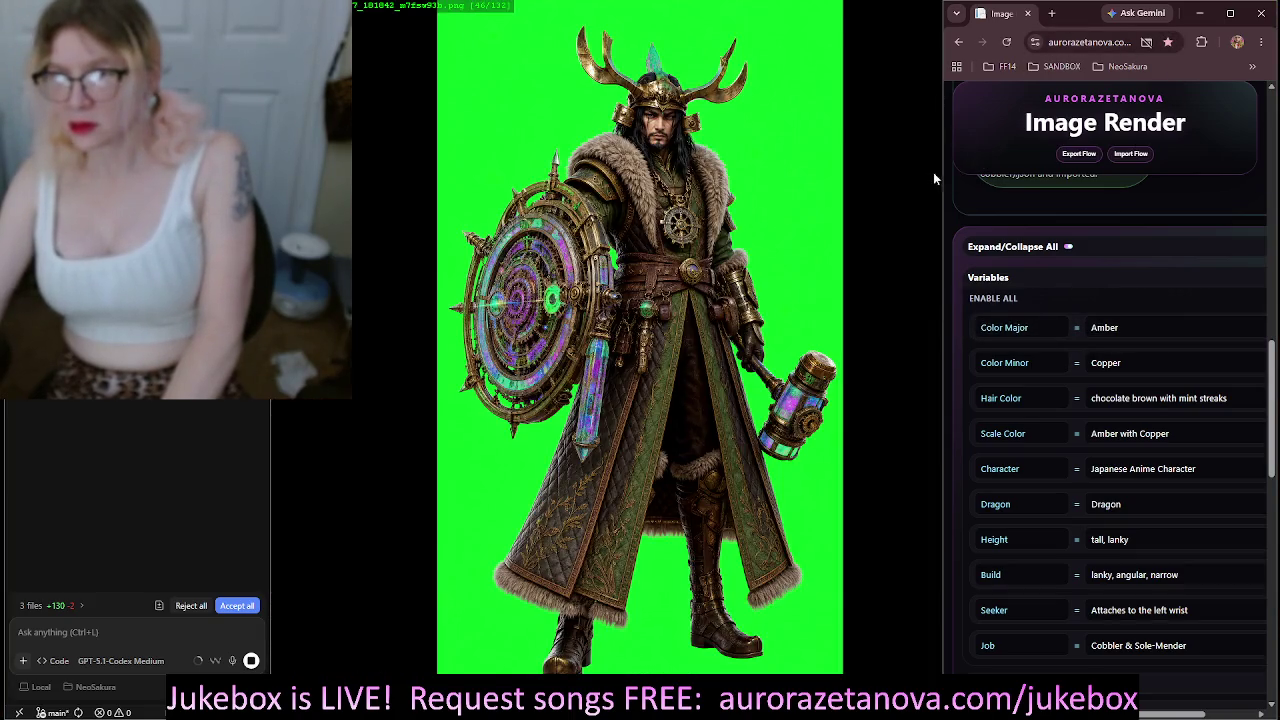
{"action": "mouse_move", "coordinate": [940, 172]}
{"action": "left_mouse_down"}
{"action": "mouse_move", "coordinate": [850, 180]}
{"action": "mouse_move", "coordinate": [941, 181]}
{"action": "mouse_move", "coordinate": [863, 178]}
{"action": "left_mouse_up"}
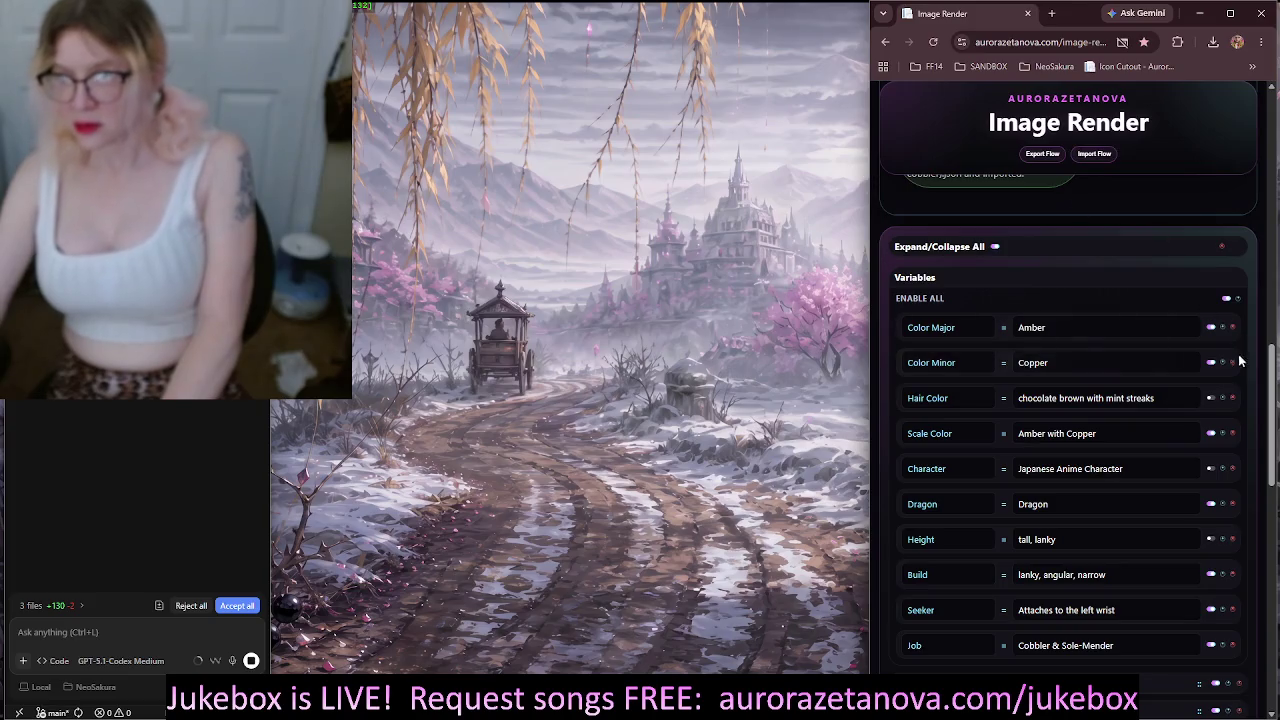
Collapse the Variables list and briefly recheck the Dragon/Human block
{"action": "scroll", "coordinate": [1272, 200], "scroll_direction": "up", "scroll_amount": 15}
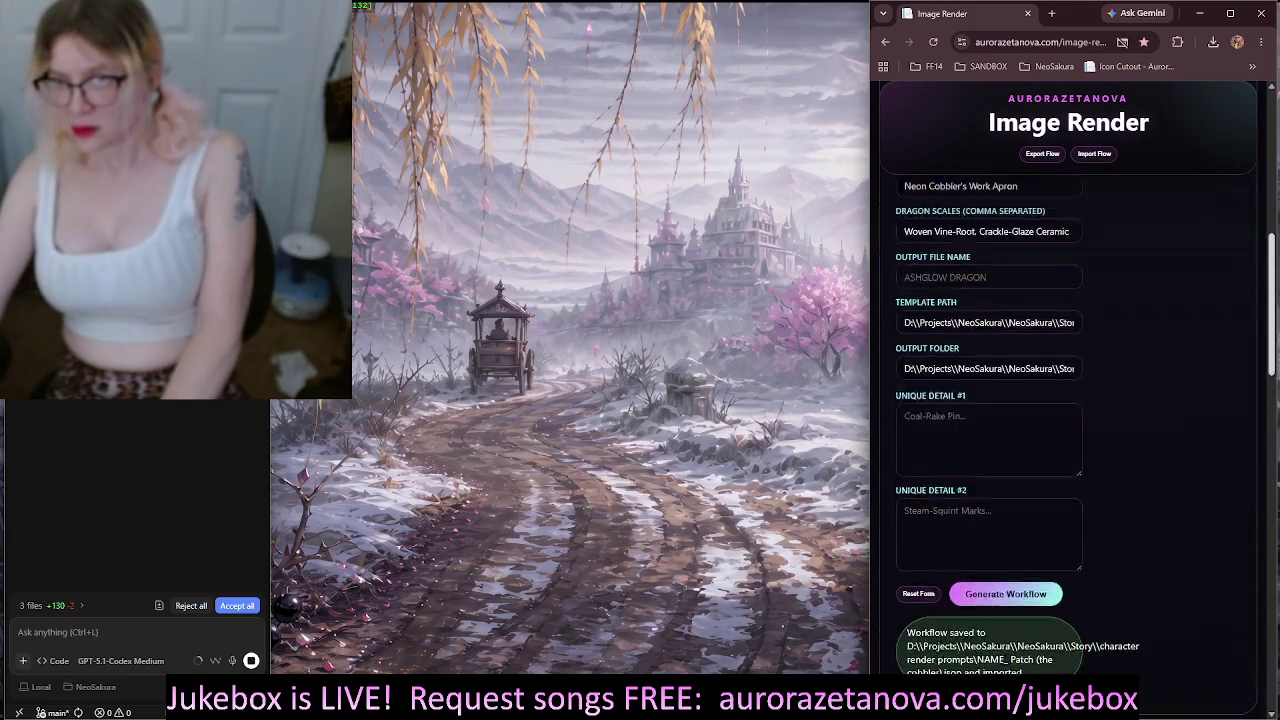
{"action": "mouse_move", "coordinate": [1268, 150]}
{"action": "left_mouse_down"}
{"action": "mouse_move", "coordinate": [1270, 622]}
{"action": "mouse_move", "coordinate": [1270, 410]}
{"action": "left_mouse_up"}
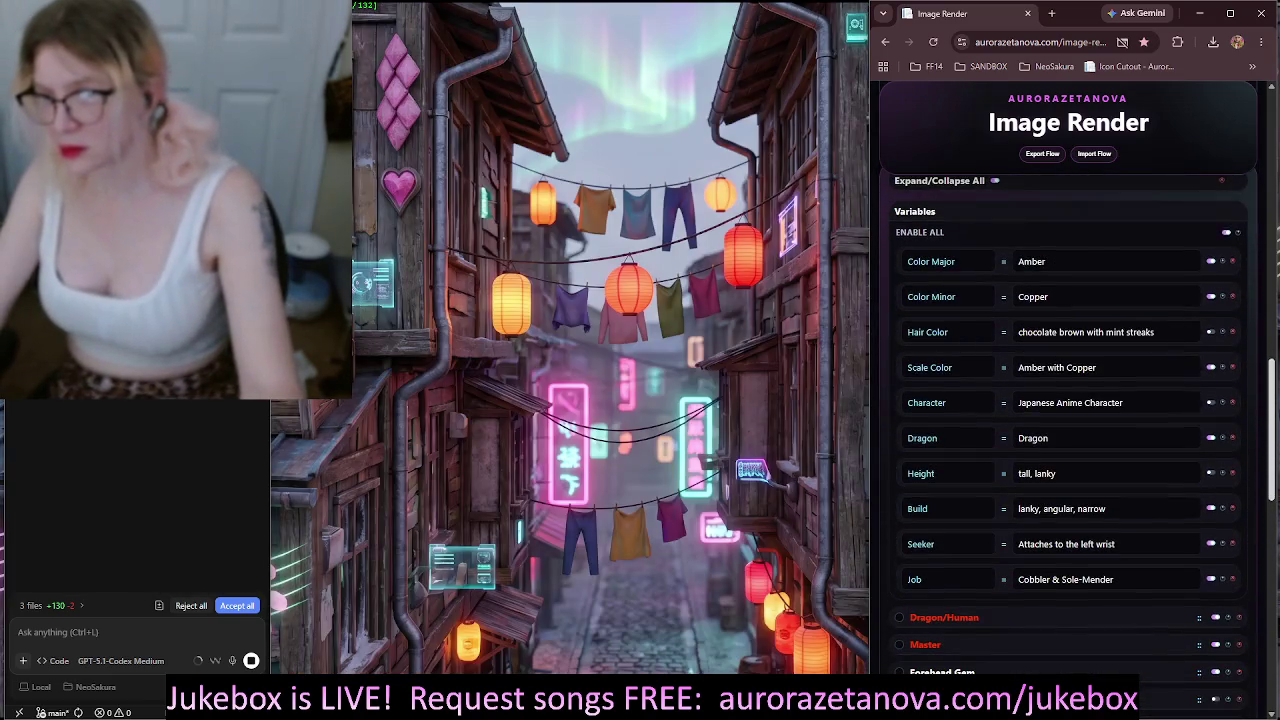
{"action": "left_click", "coordinate": [980, 213]}
{"action": "left_click", "coordinate": [963, 181]}
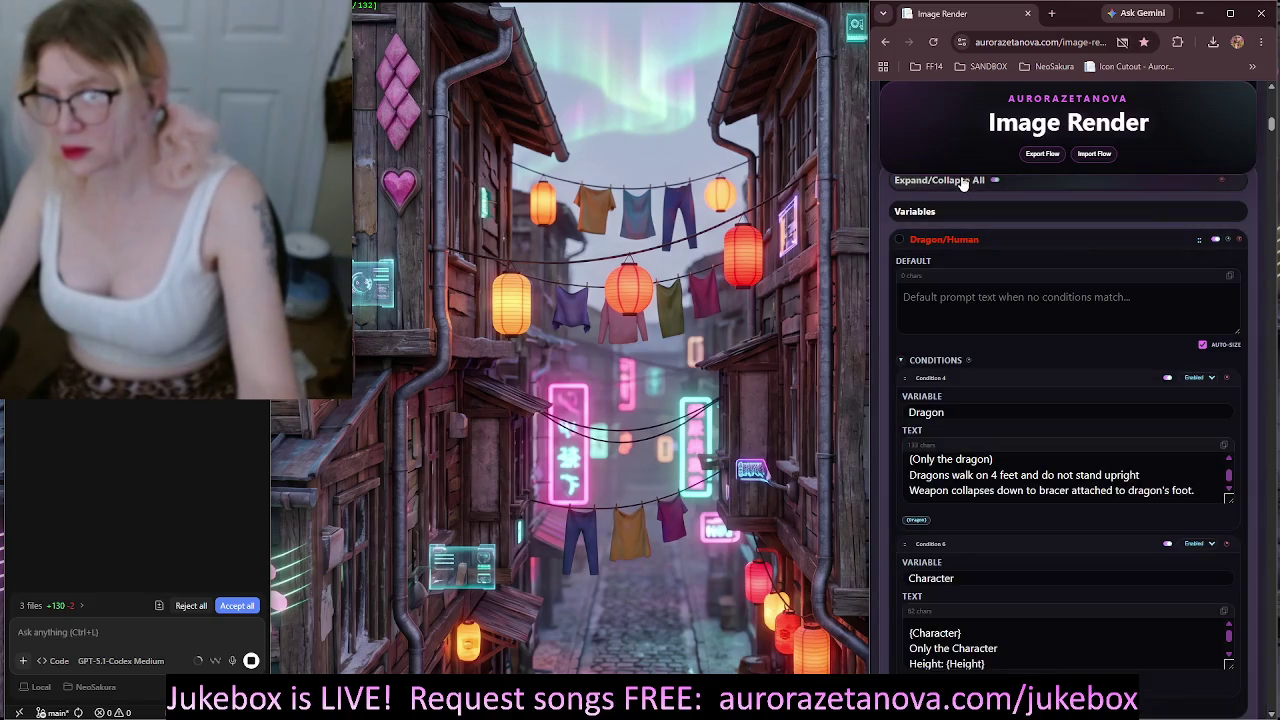
{"action": "left_click", "coordinate": [963, 181]}
Export the flow as Patch_the_cobbler_.json and show it in its download folder
{"action": "scroll", "coordinate": [1109, 487], "scroll_direction": "down", "scroll_amount": 2}
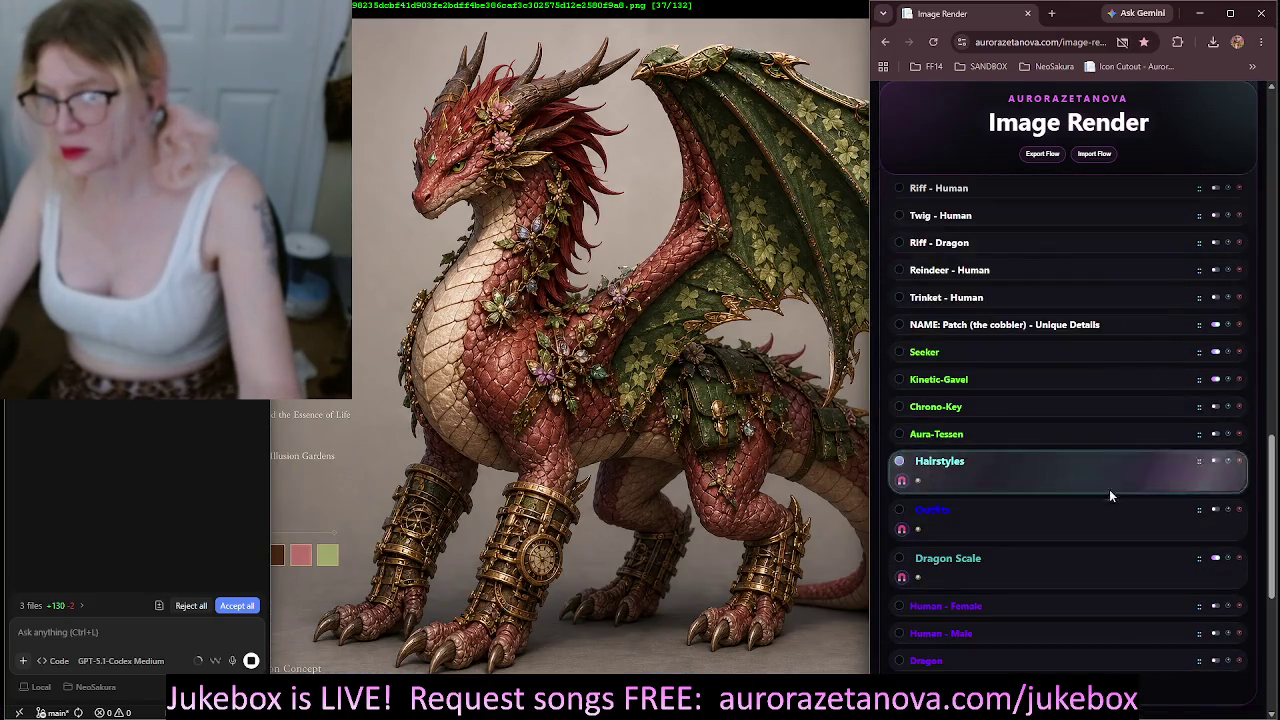
{"action": "scroll", "coordinate": [1106, 500], "scroll_direction": "down", "scroll_amount": 1}
{"action": "scroll", "coordinate": [1106, 500], "scroll_direction": "up", "scroll_amount": 4}
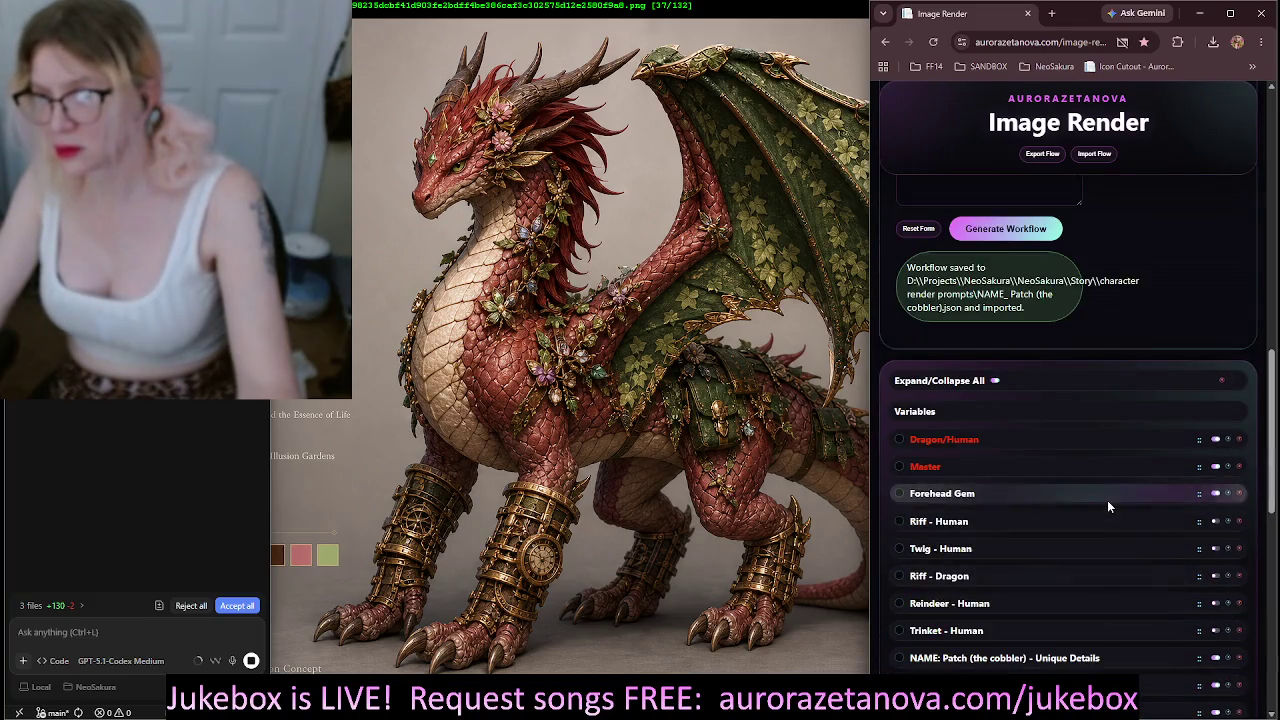
{"action": "scroll", "coordinate": [1108, 500], "scroll_direction": "up", "scroll_amount": 2}
{"action": "scroll", "coordinate": [1108, 500], "scroll_direction": "down", "scroll_amount": 3}
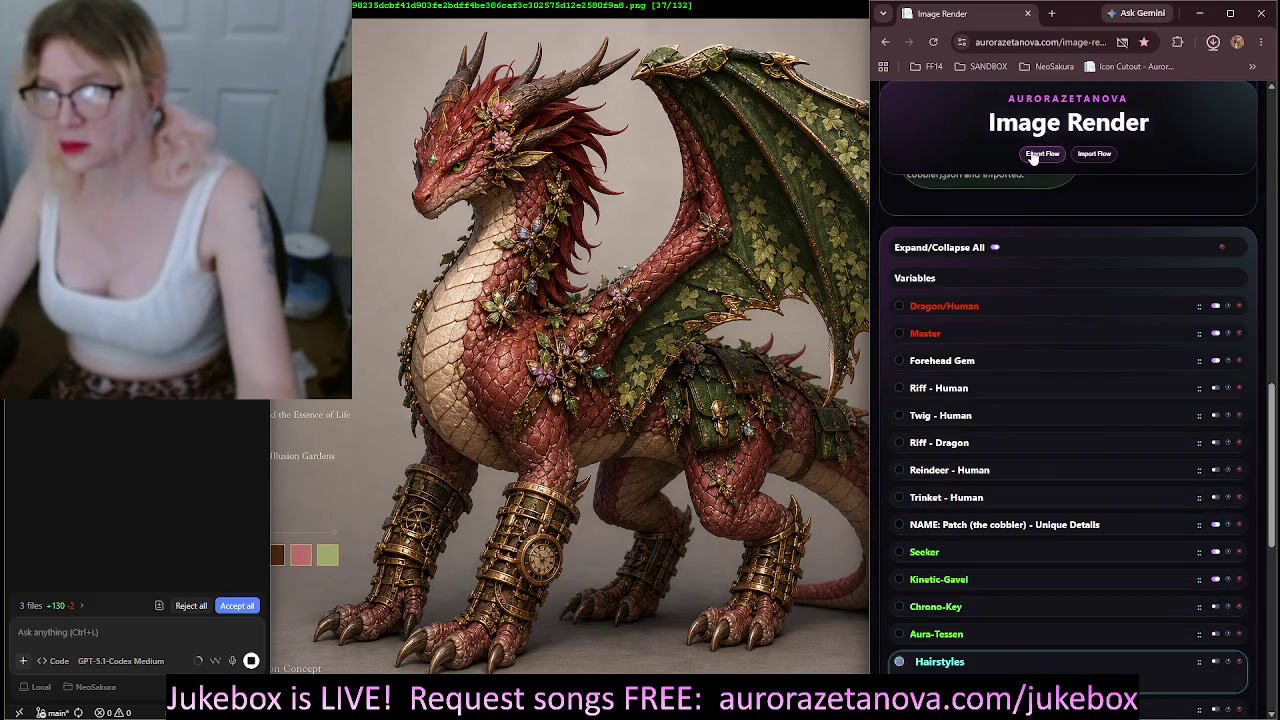
{"action": "left_click", "coordinate": [1041, 154]}
{"action": "left_click", "coordinate": [1178, 74]}
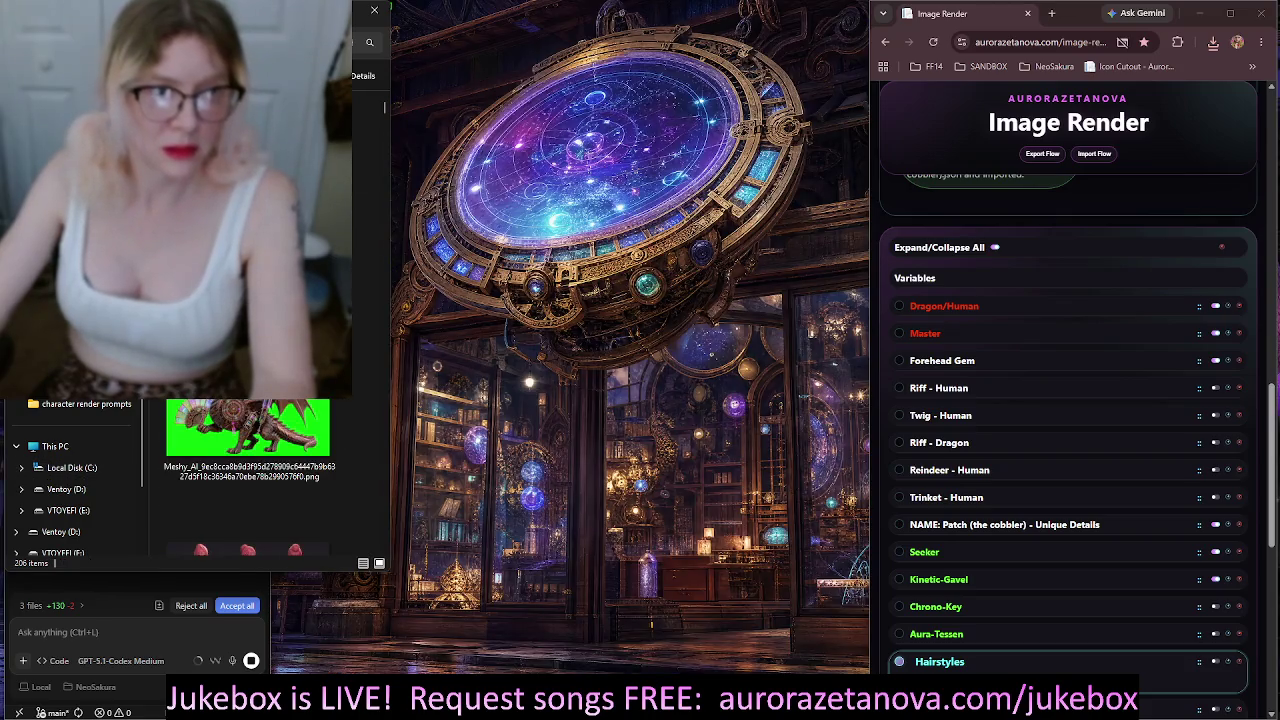
Open the character render prompts folder on the Ventoy (D:) drive
{"action": "left_click", "coordinate": [60, 531]}
{"action": "key", "text": "Return"}
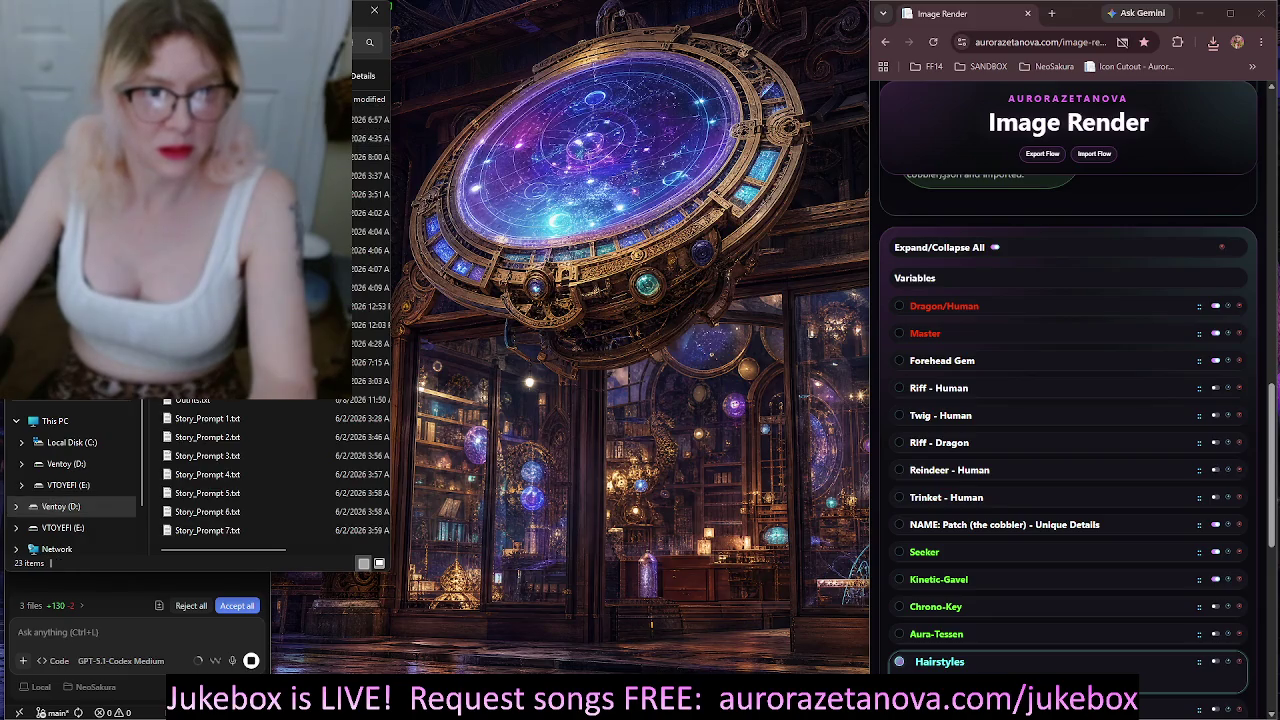
{"action": "double_click", "coordinate": [291, 431]}
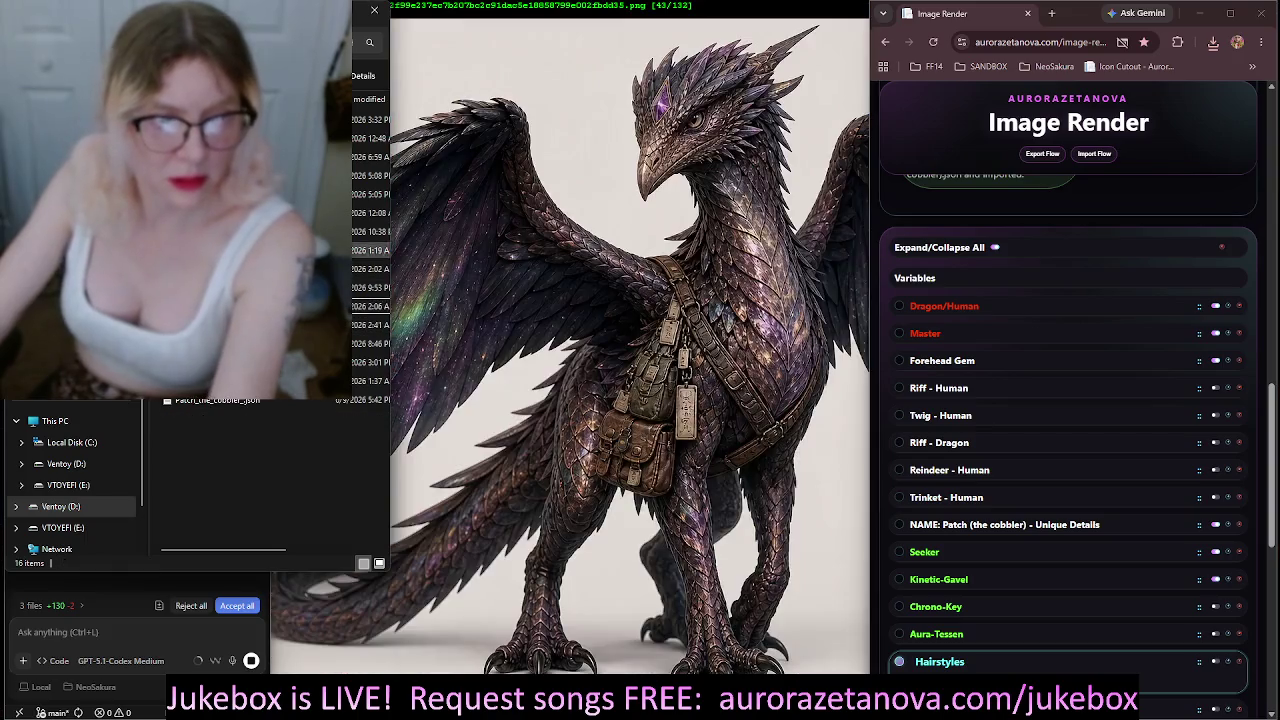
Delete the 3:32 PM and 3:01 PM JSON prompt files, leaving 14 items
{"action": "left_click", "coordinate": [370, 119]}
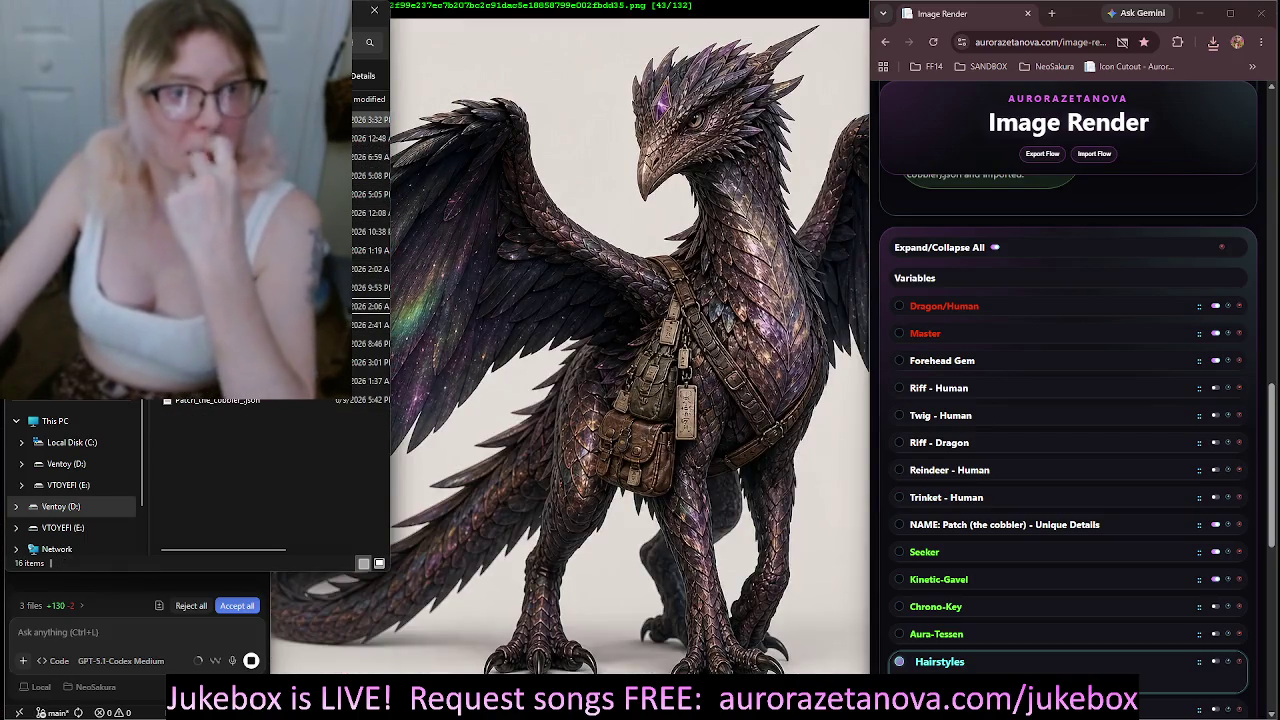
{"action": "key", "text": "Delete"}
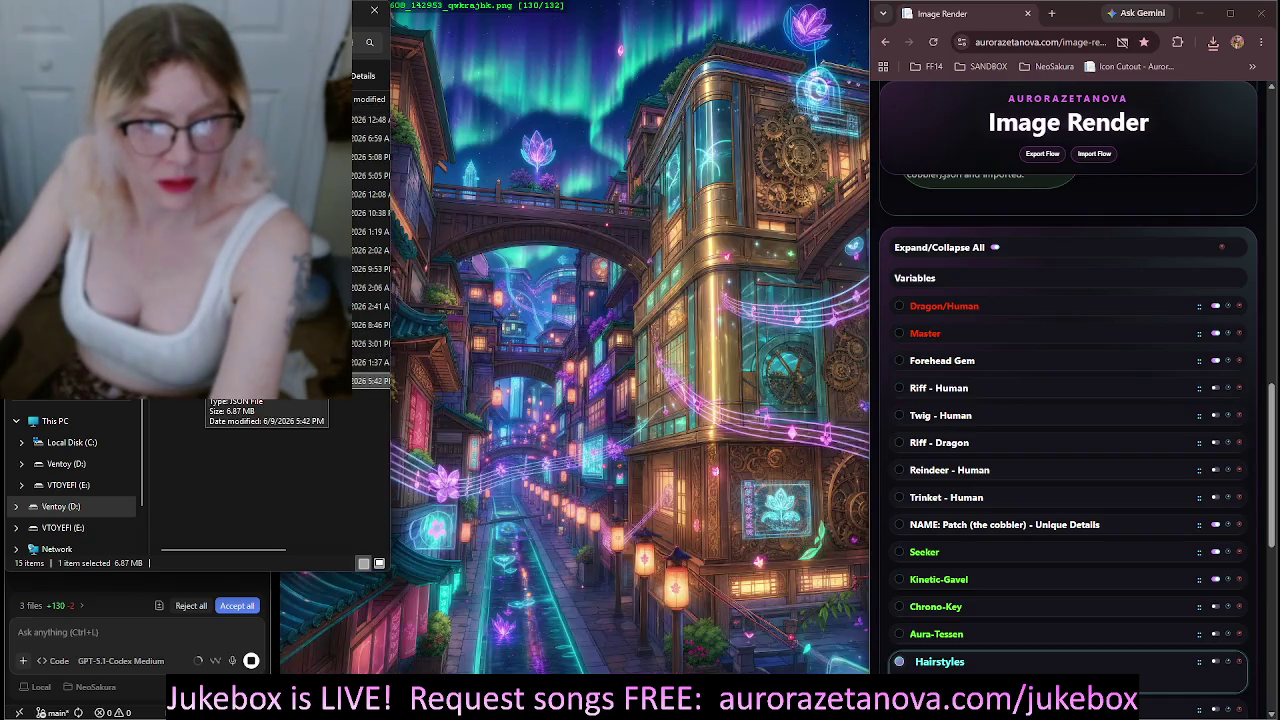
{"action": "key", "text": "Delete"}
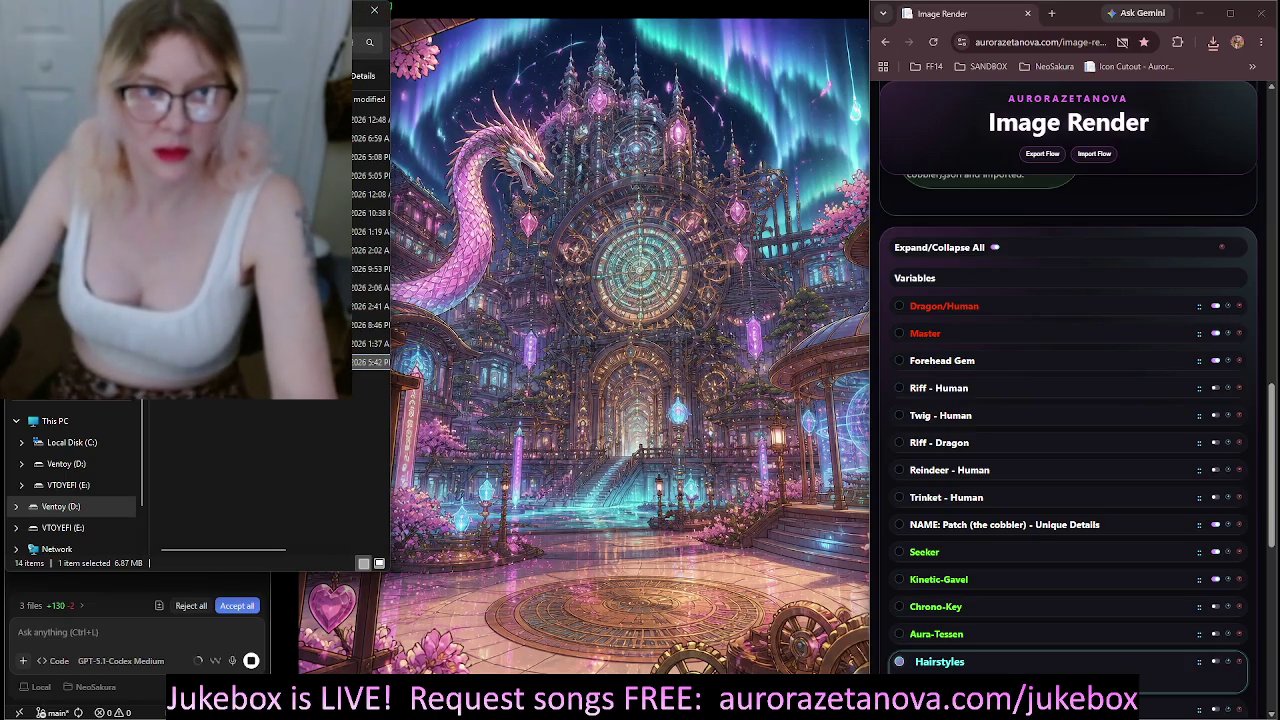
{"action": "left_click", "coordinate": [137, 448]}
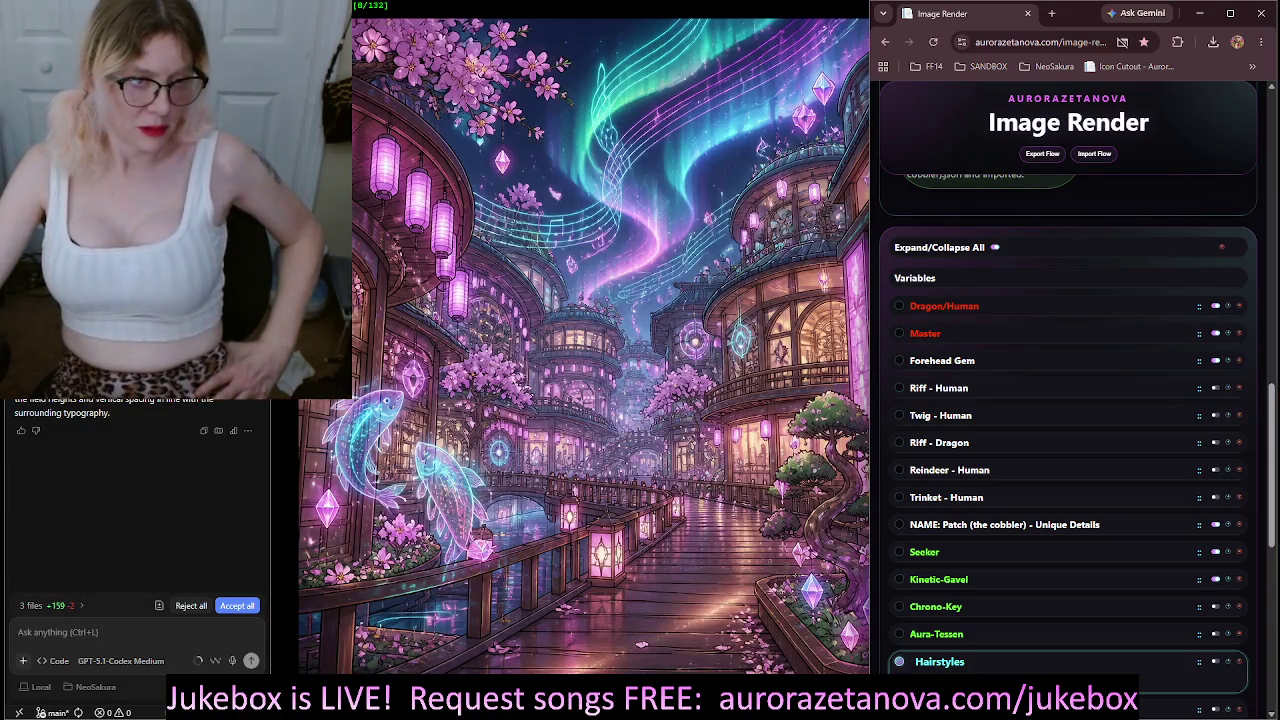
Close the Image Render browser window and move the JUKE terminal up and right
{"action": "left_click", "coordinate": [1265, 16]}
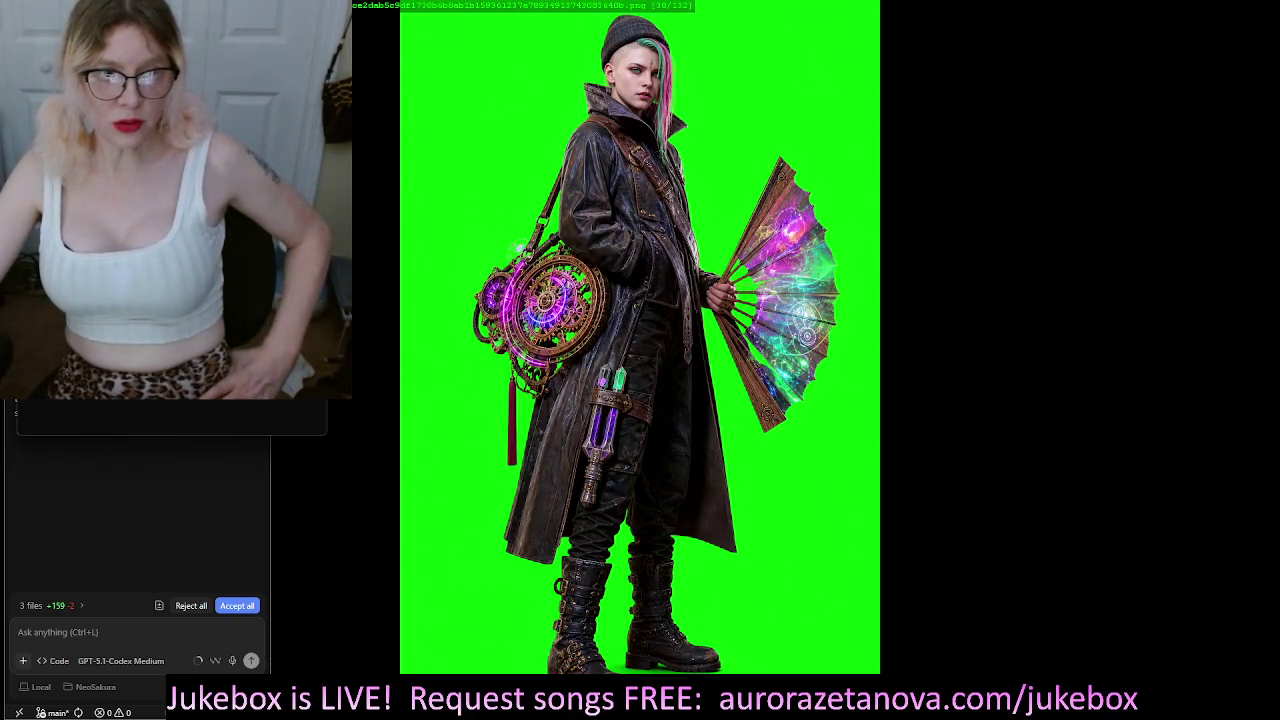
{"action": "left_click_drag", "start_coordinate": [791, 115], "coordinate": [1130, 58]}
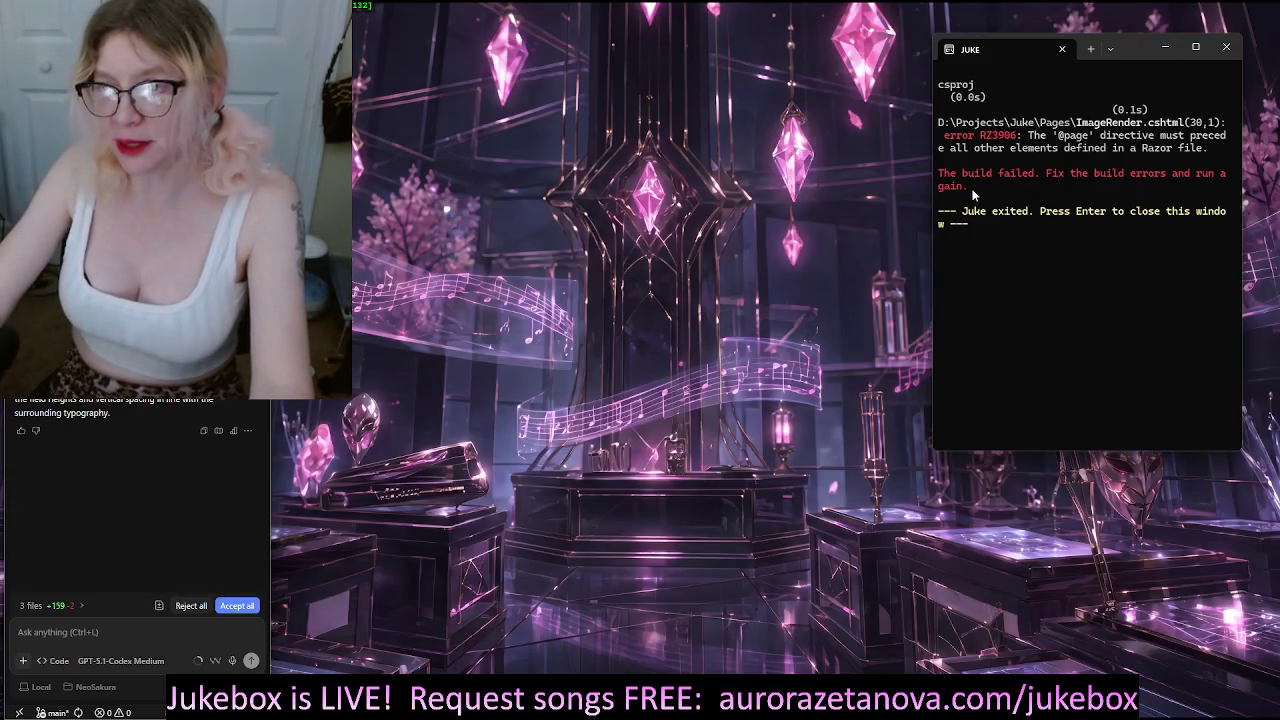
Copy the RZ3906 build error from the terminal into the chat box
{"action": "left_click_drag", "start_coordinate": [972, 190], "coordinate": [944, 125]}
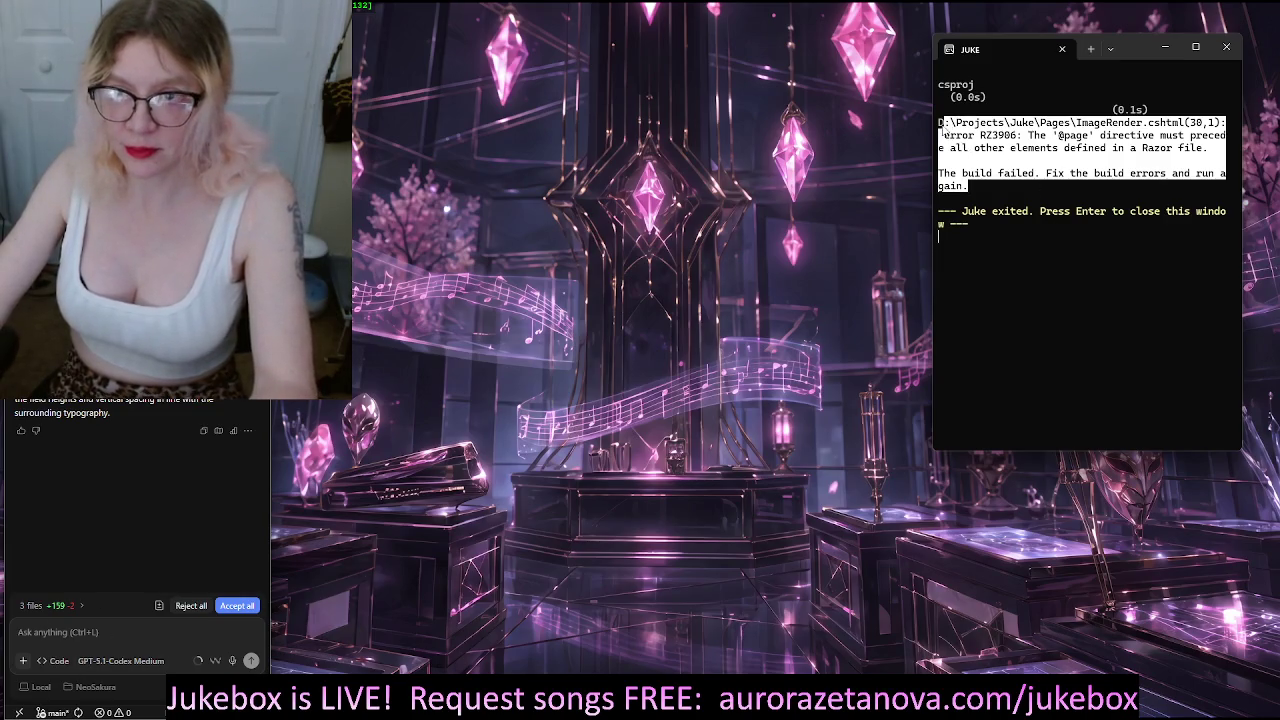
{"action": "key", "text": "ctrl+c"}
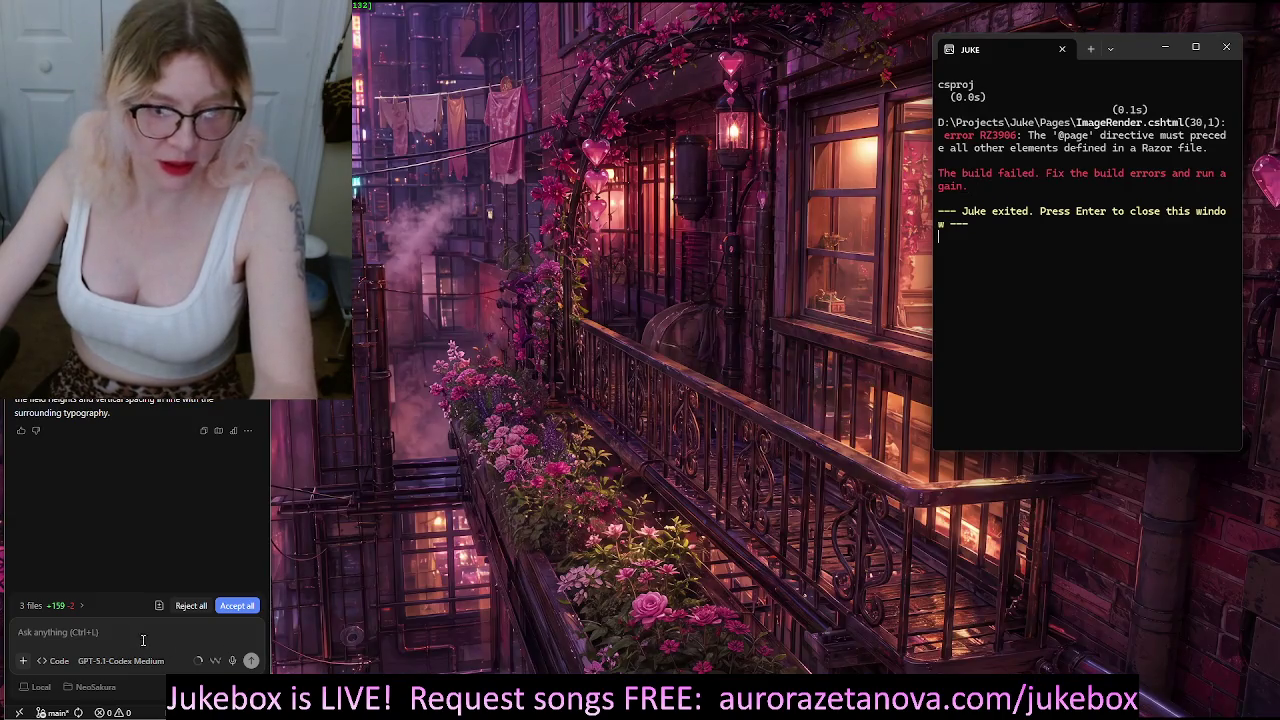
{"action": "left_click", "coordinate": [138, 630]}
{"action": "key", "text": "ctrl+v"}
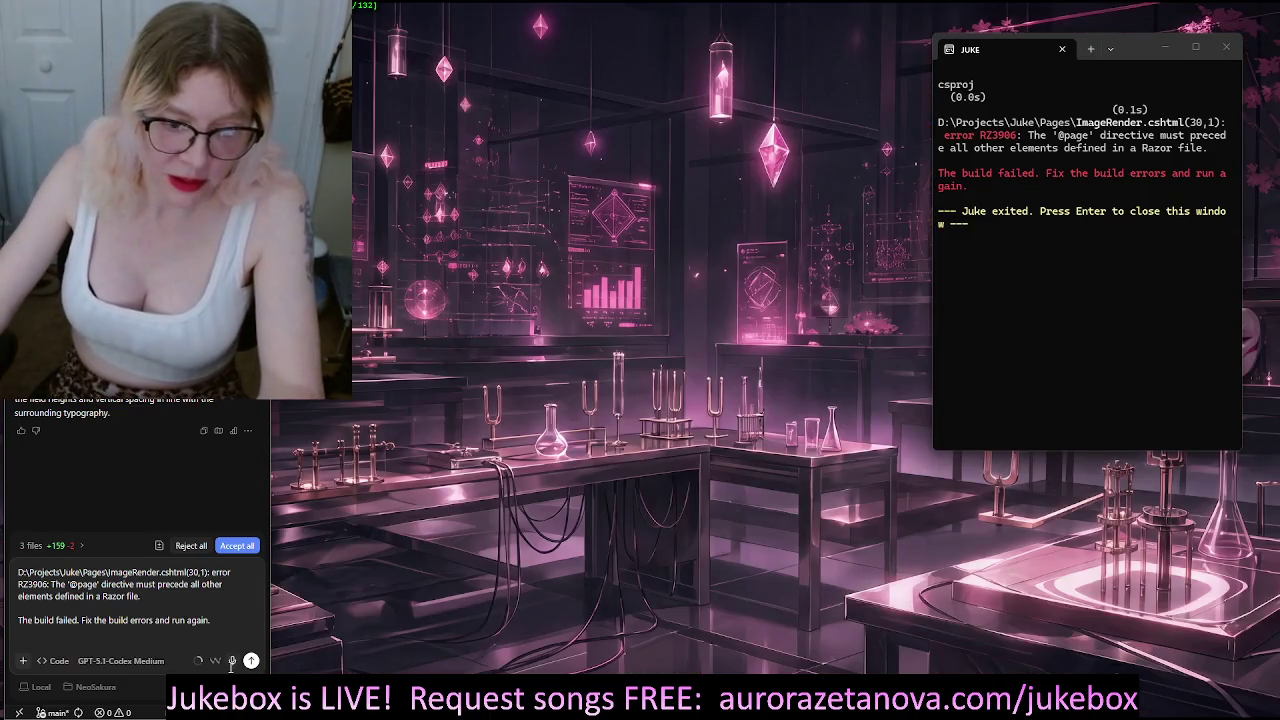
Dictate a note and send it with the build error to the assistant
{"action": "left_click", "coordinate": [232, 661]}
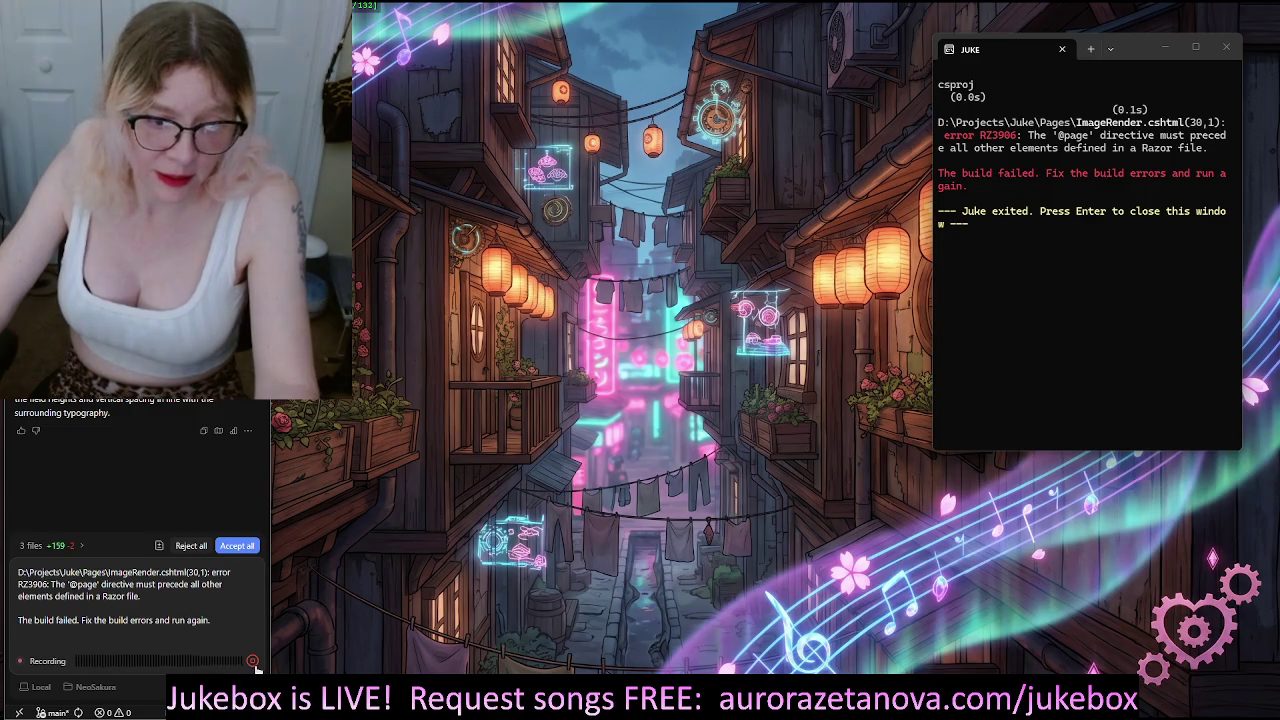
{"action": "left_click", "coordinate": [252, 662]}
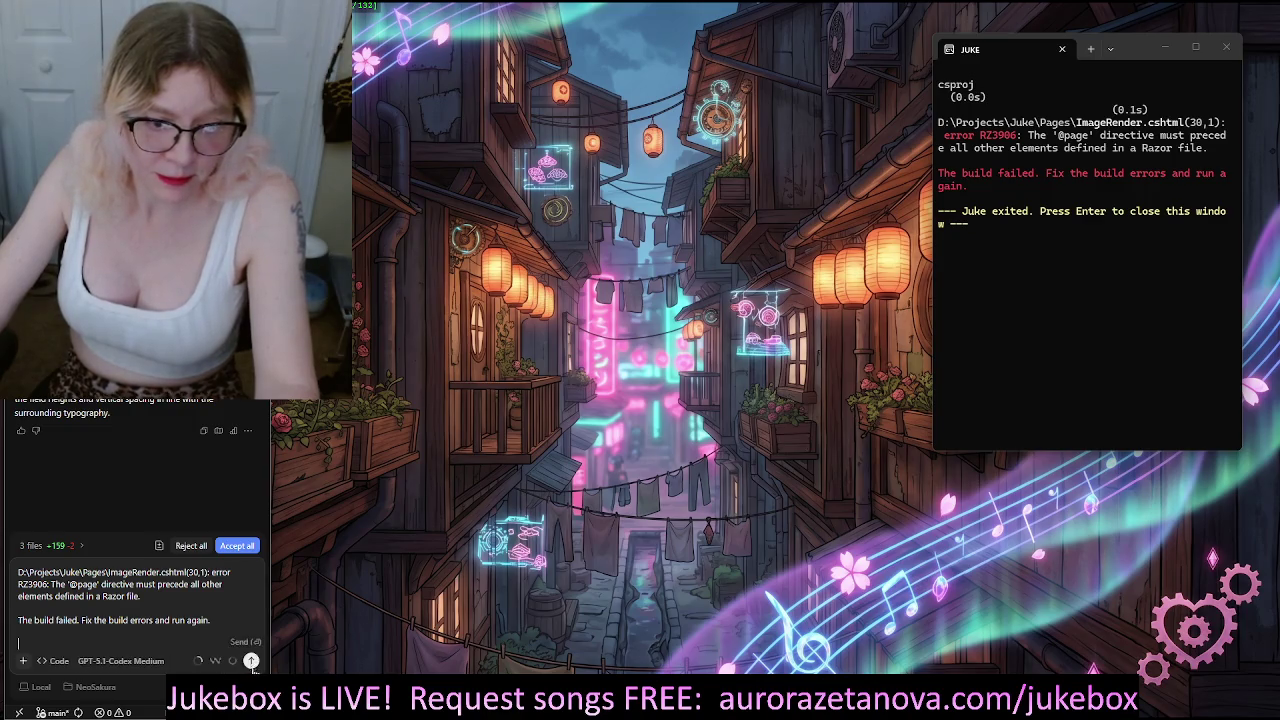
{"action": "left_click", "coordinate": [252, 662]}
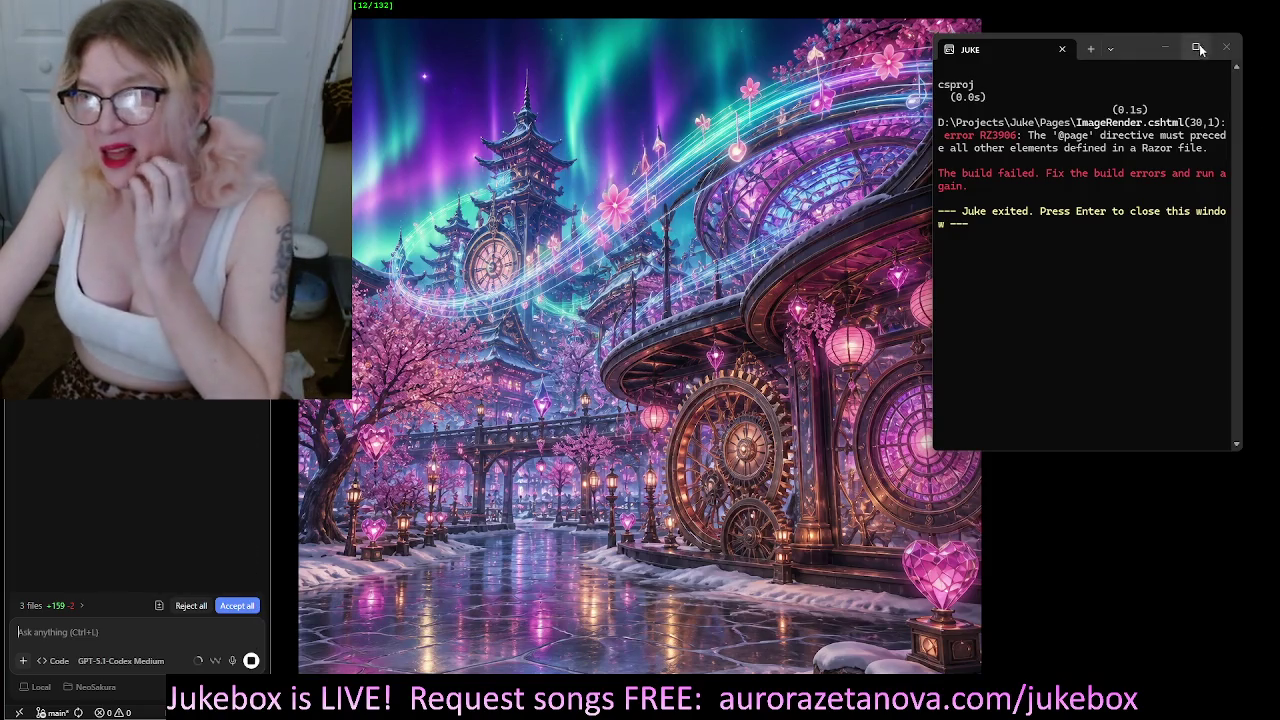
{"action": "left_click", "coordinate": [1226, 48]}
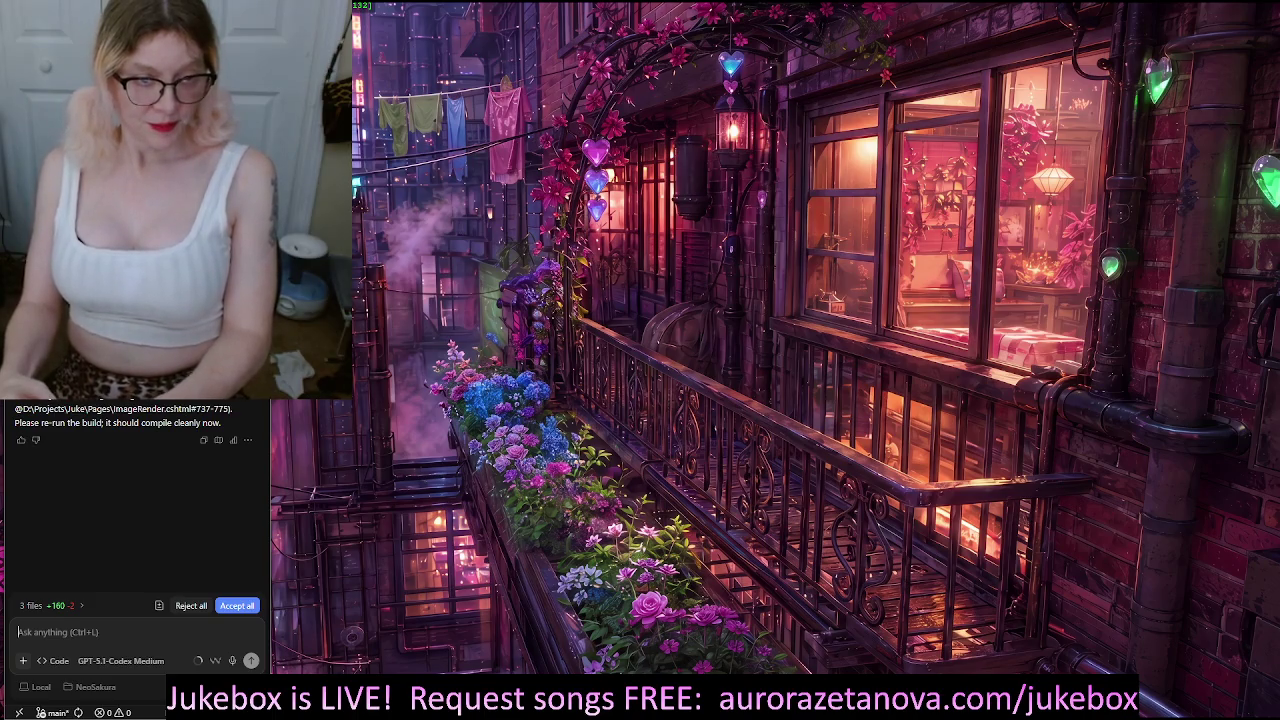
Ready the Codex chat box for a new message with Ctrl+L
{"action": "key", "text": "ctrl+l"}
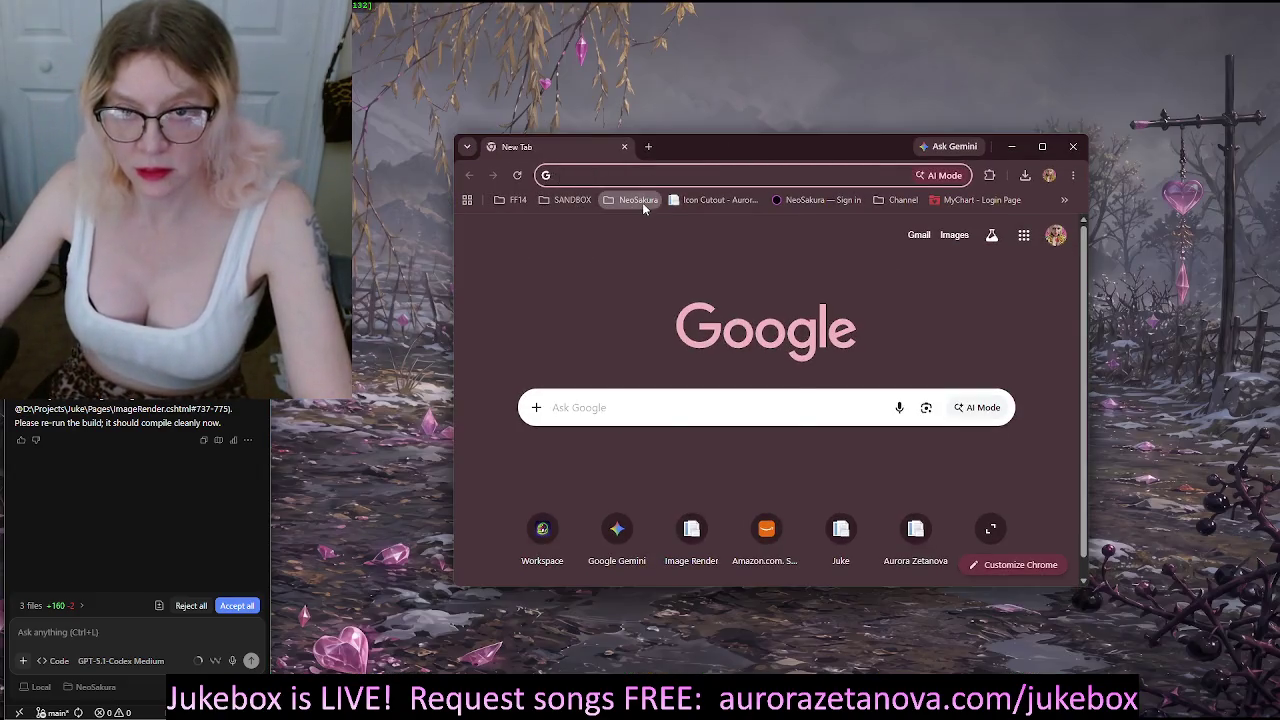
Load Image Render from the NeoSakura bookmarks and dock Chrome as a narrow right-side window
{"action": "left_click", "coordinate": [642, 200]}
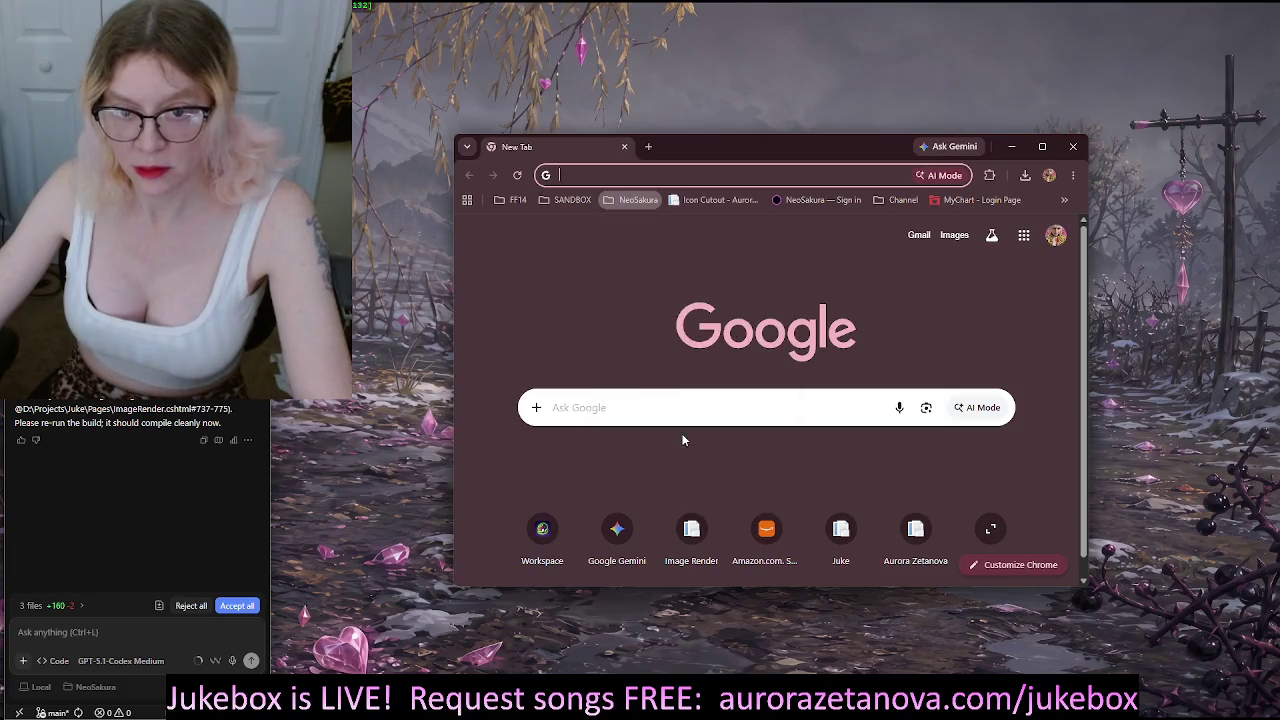
{"action": "left_click", "coordinate": [650, 435]}
{"action": "left_click_drag", "start_coordinate": [455, 352], "coordinate": [756, 355]}
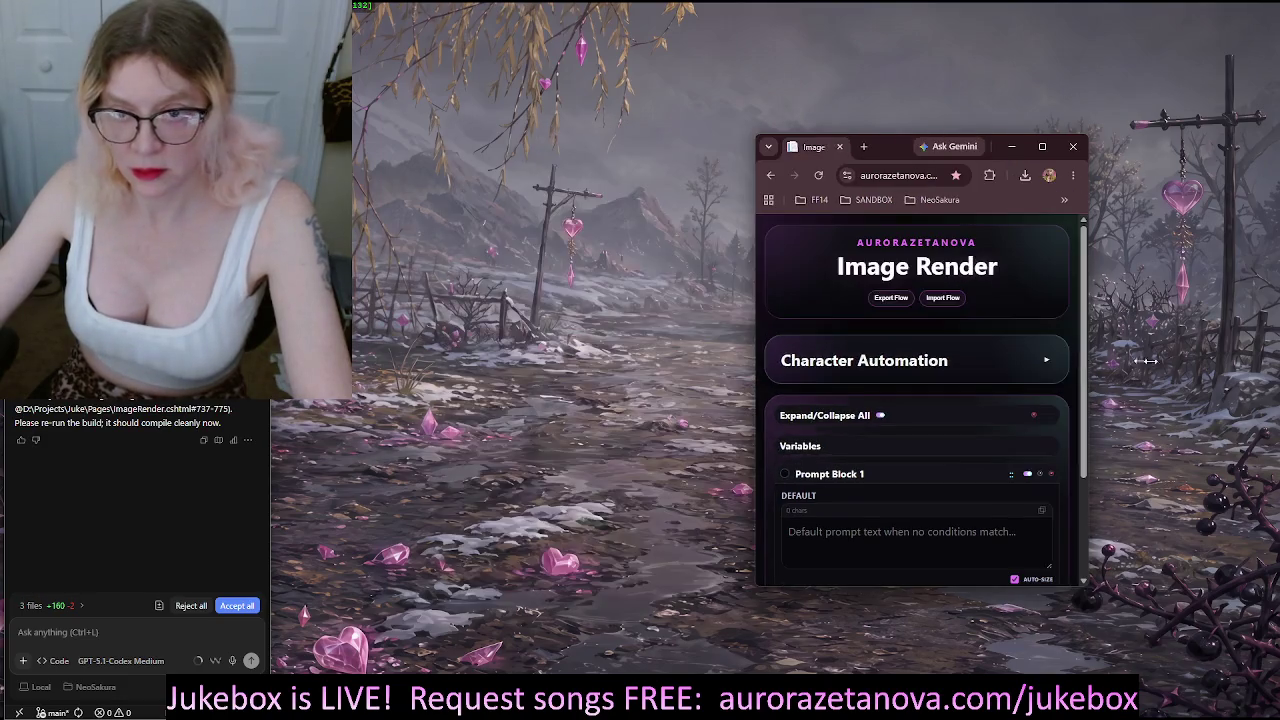
{"action": "mouse_move", "coordinate": [886, 151]}
{"action": "left_mouse_down"}
{"action": "mouse_move", "coordinate": [981, 125]}
{"action": "mouse_move", "coordinate": [1051, 58]}
{"action": "left_mouse_up"}
{"action": "left_click_drag", "start_coordinate": [1245, 96], "coordinate": [1279, 92]}
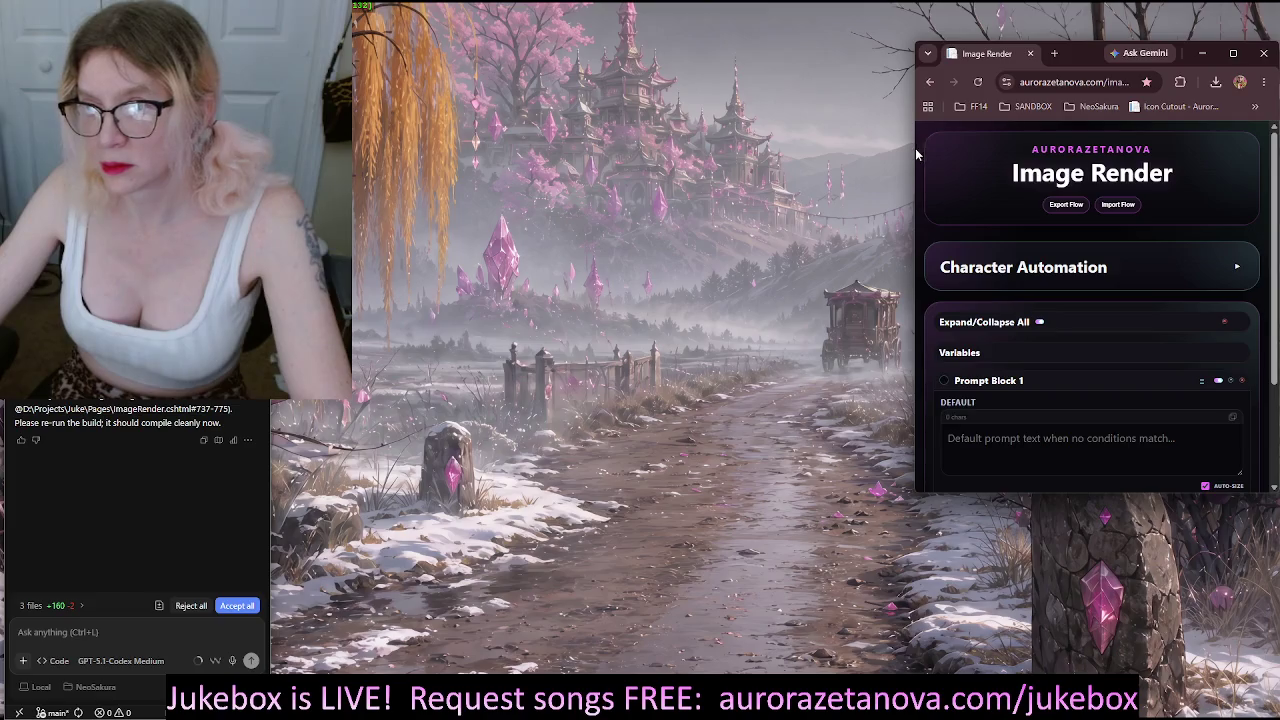
{"action": "left_click_drag", "start_coordinate": [912, 164], "coordinate": [946, 164]}
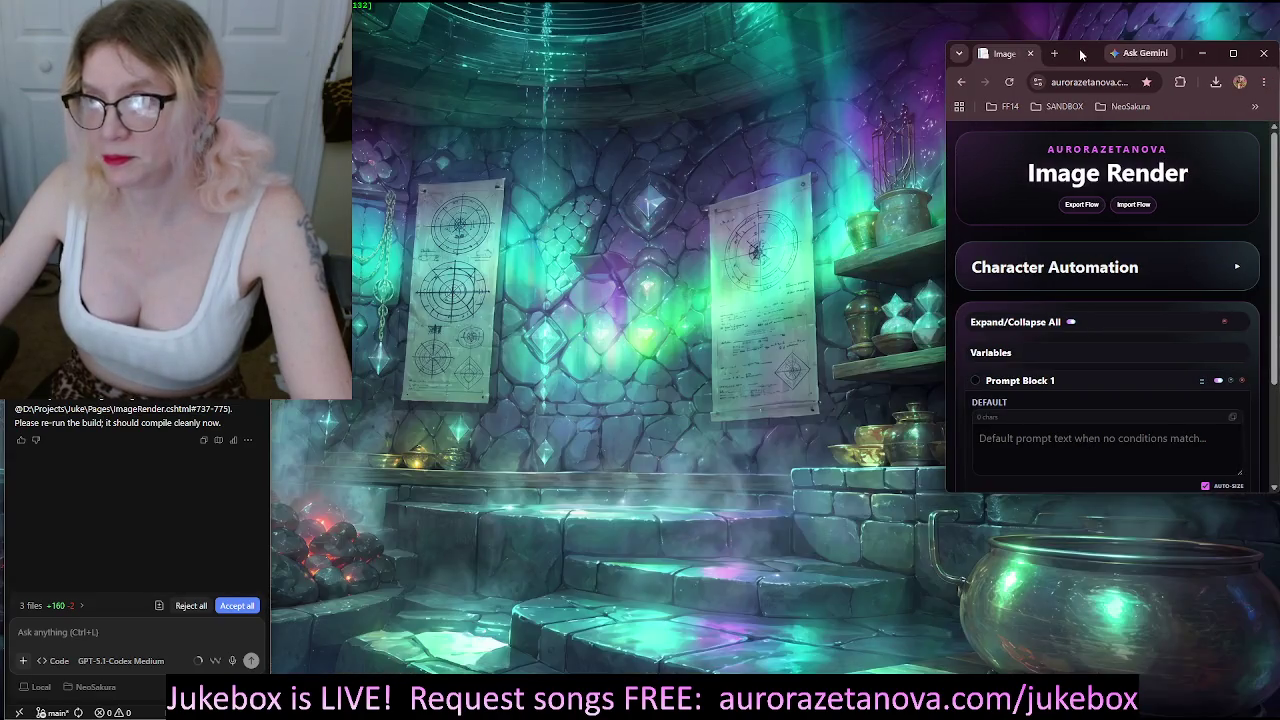
Import the Template.json flow and expand the Character Automation section
{"action": "left_click_drag", "start_coordinate": [1077, 50], "coordinate": [1077, 5]}
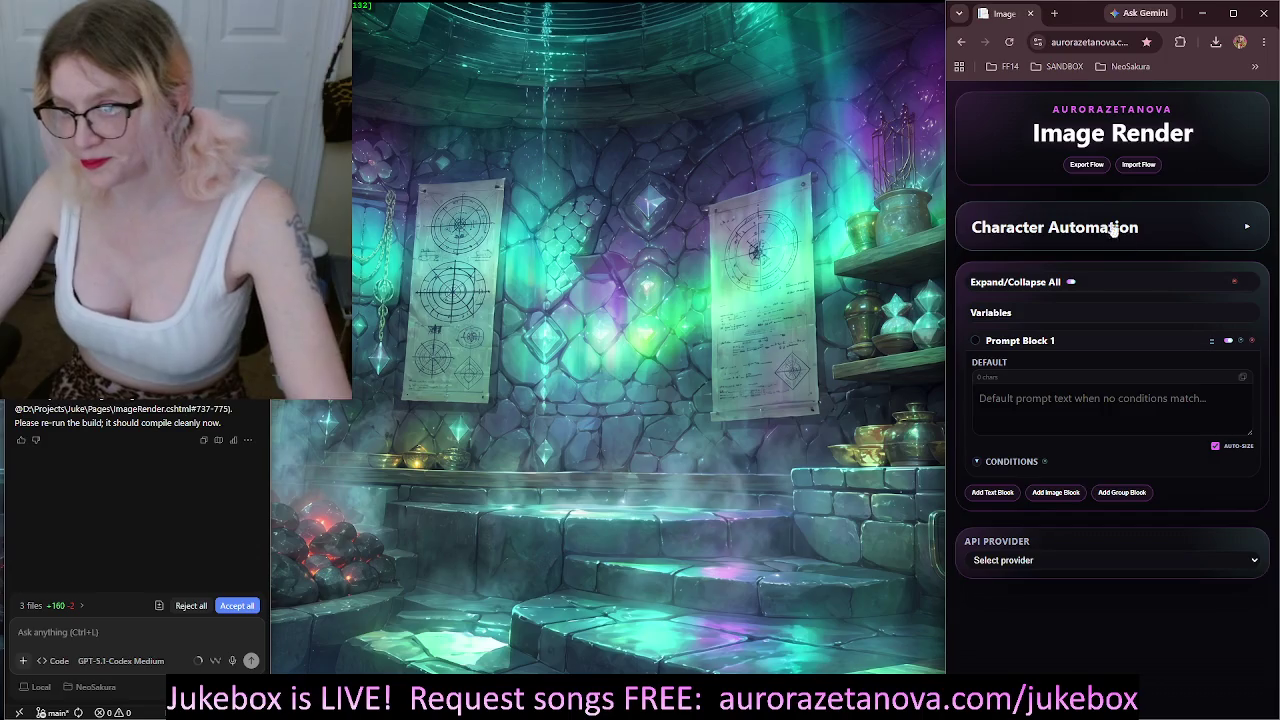
{"action": "left_click", "coordinate": [1150, 167]}
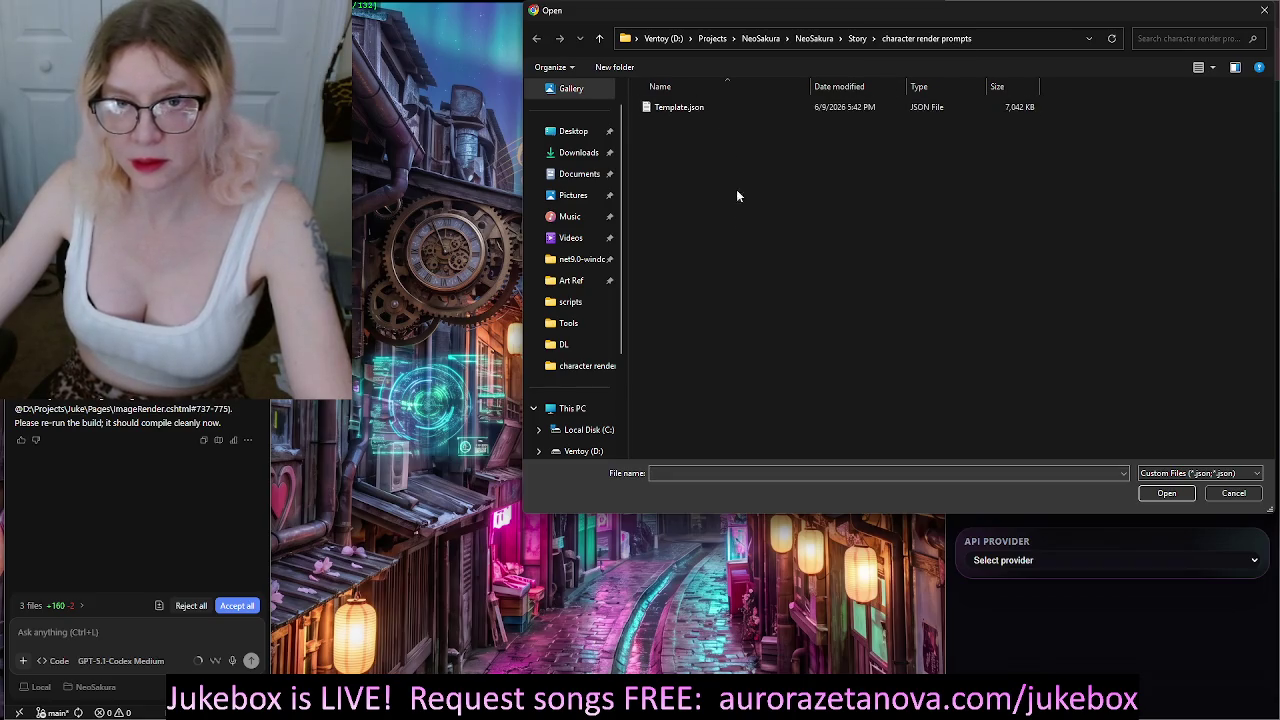
{"action": "double_click", "coordinate": [696, 109]}
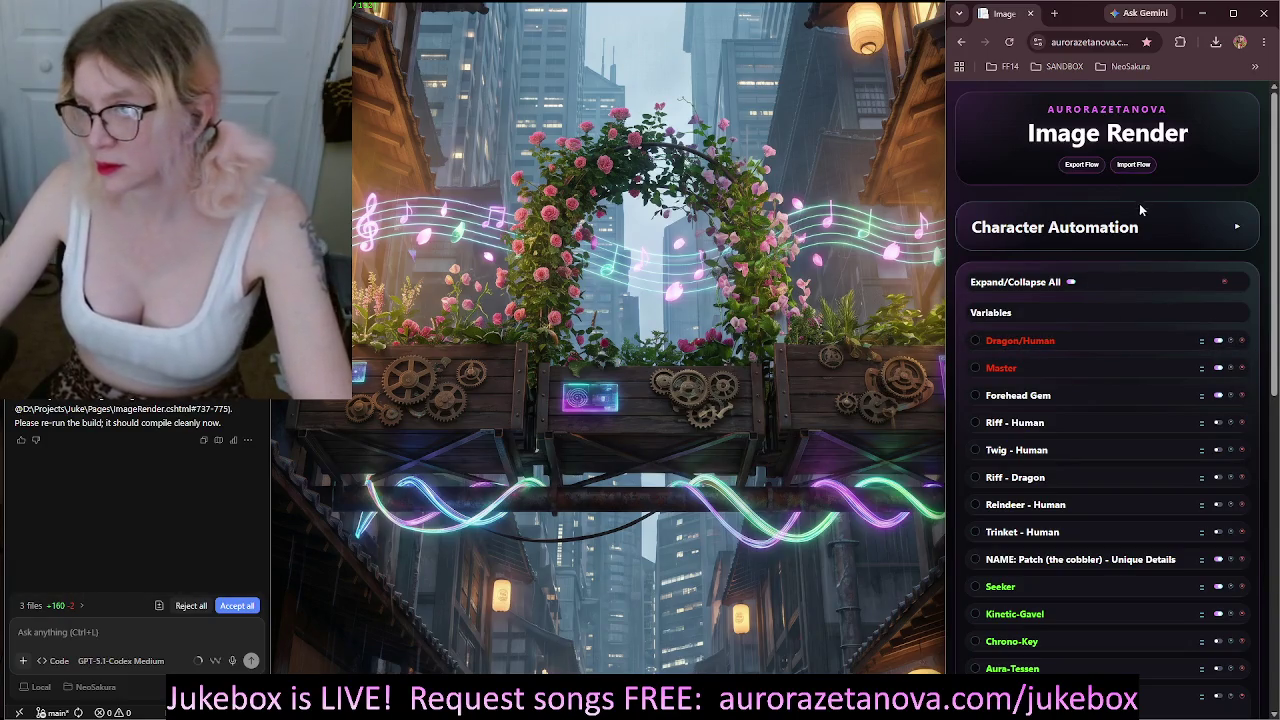
{"action": "left_click", "coordinate": [1113, 229]}
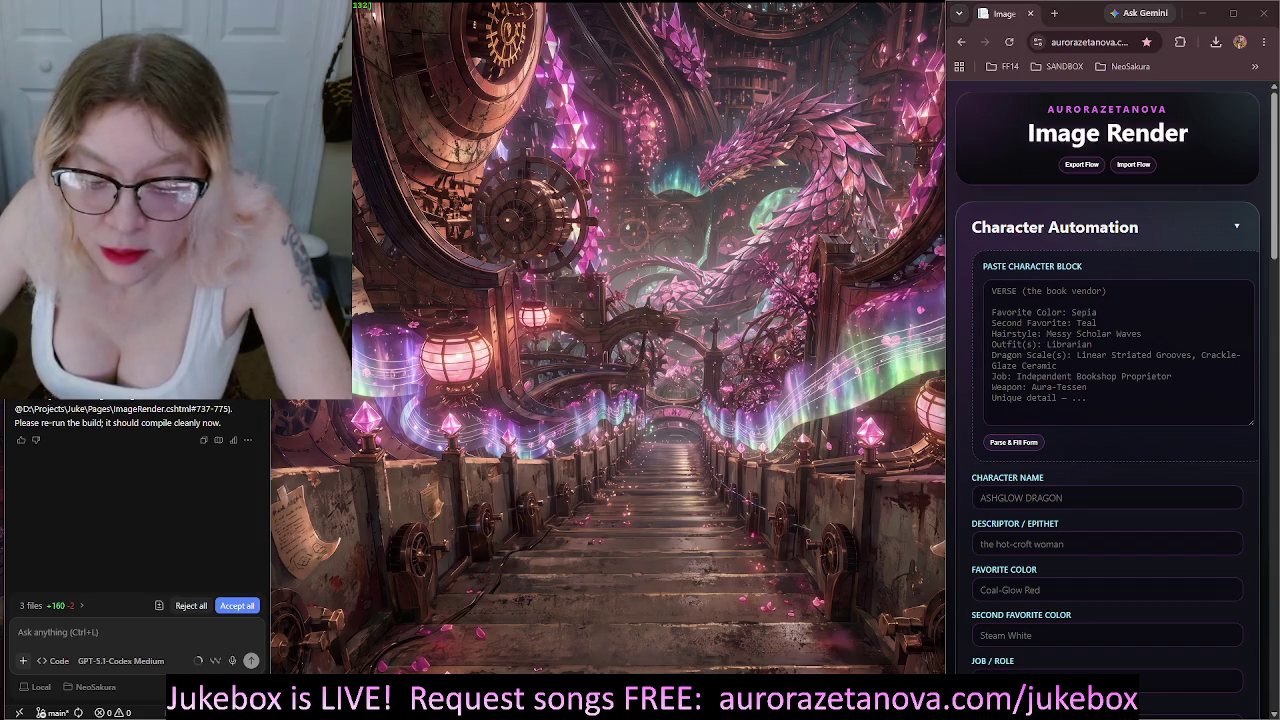
{"action": "key", "text": "Right"}
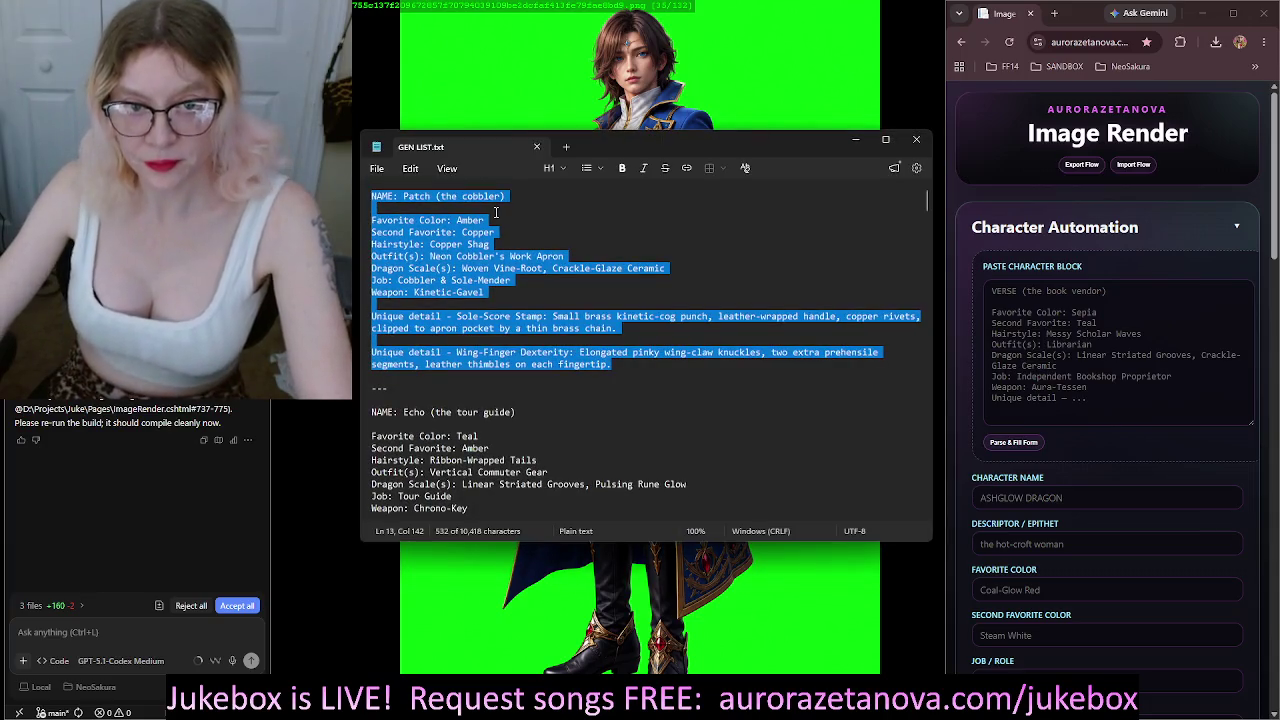
Shrink and reposition the GEN LIST.txt Notepad window
{"action": "left_click_drag", "start_coordinate": [754, 136], "coordinate": [693, 117]}
{"action": "left_click", "coordinate": [700, 214]}
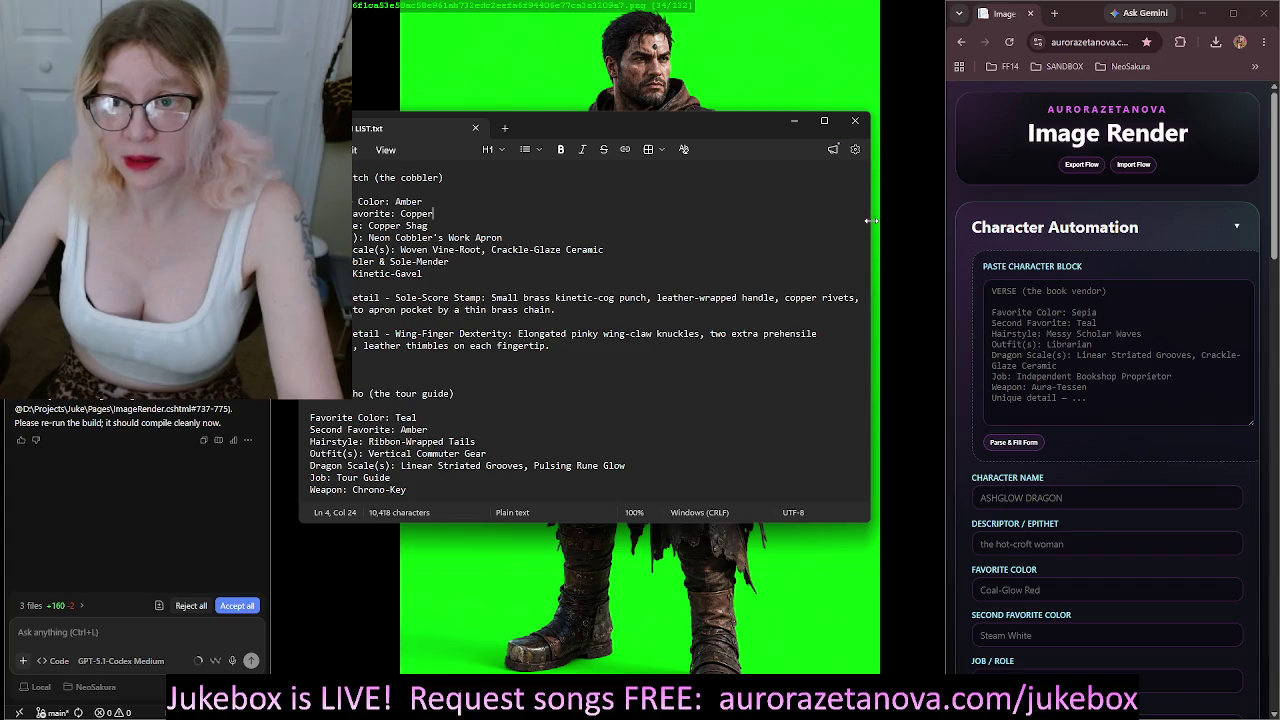
{"action": "left_click_drag", "start_coordinate": [870, 220], "coordinate": [653, 224]}
{"action": "mouse_move", "coordinate": [533, 128]}
{"action": "left_mouse_down"}
{"action": "mouse_move", "coordinate": [295, 268]}
{"action": "mouse_move", "coordinate": [313, 280]}
{"action": "left_mouse_up"}
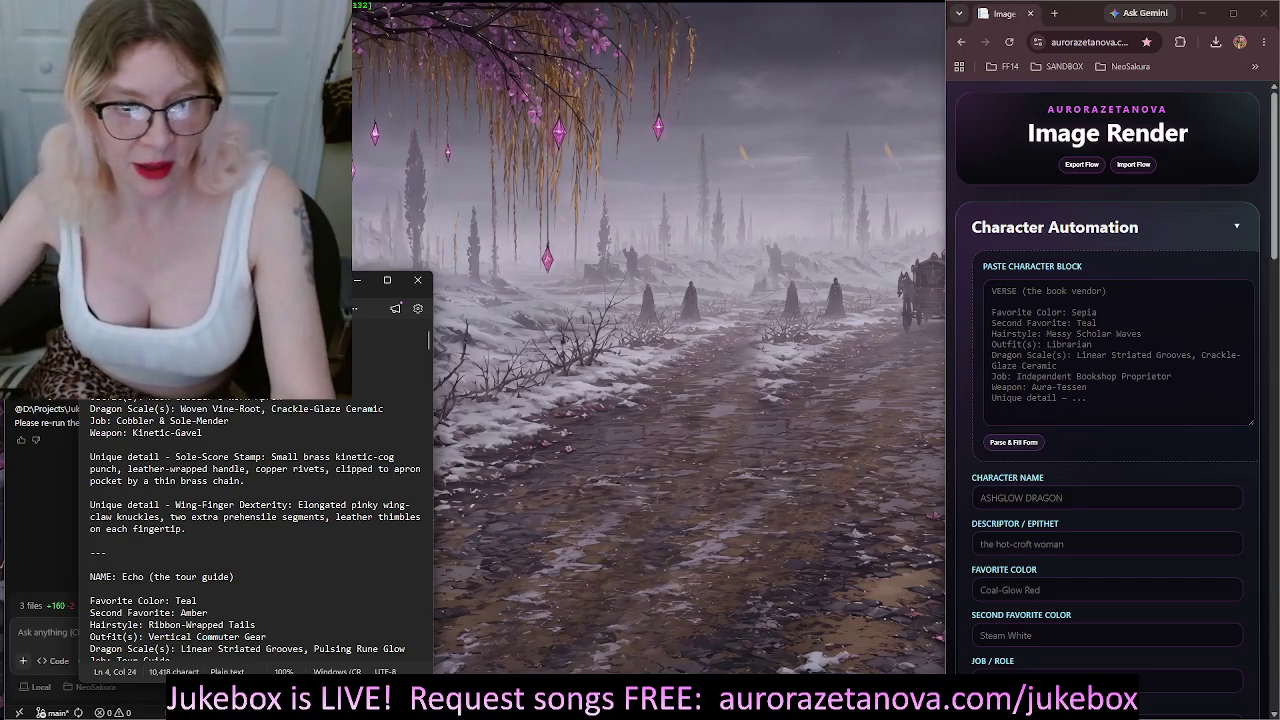
{"action": "mouse_move", "coordinate": [333, 289]}
{"action": "left_mouse_down"}
{"action": "mouse_move", "coordinate": [372, 87]}
{"action": "mouse_move", "coordinate": [421, 87]}
{"action": "left_mouse_up"}
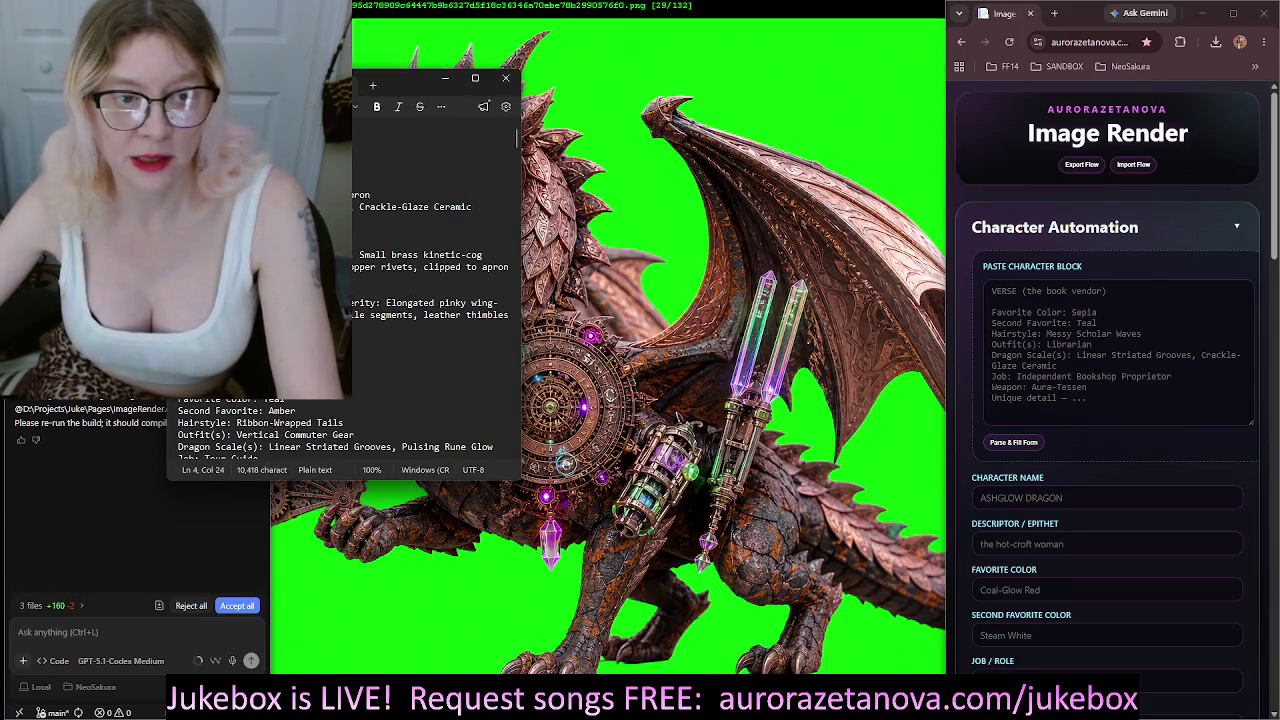
Select the full Echo (the tour guide) character block in GEN LIST.txt
{"action": "key", "text": "shift+Down"}
{"action": "key", "text": "shift+Down"}
{"action": "key", "text": "shift+Down"}
{"action": "scroll", "coordinate": [366, 254], "scroll_direction": "down", "scroll_amount": 5}
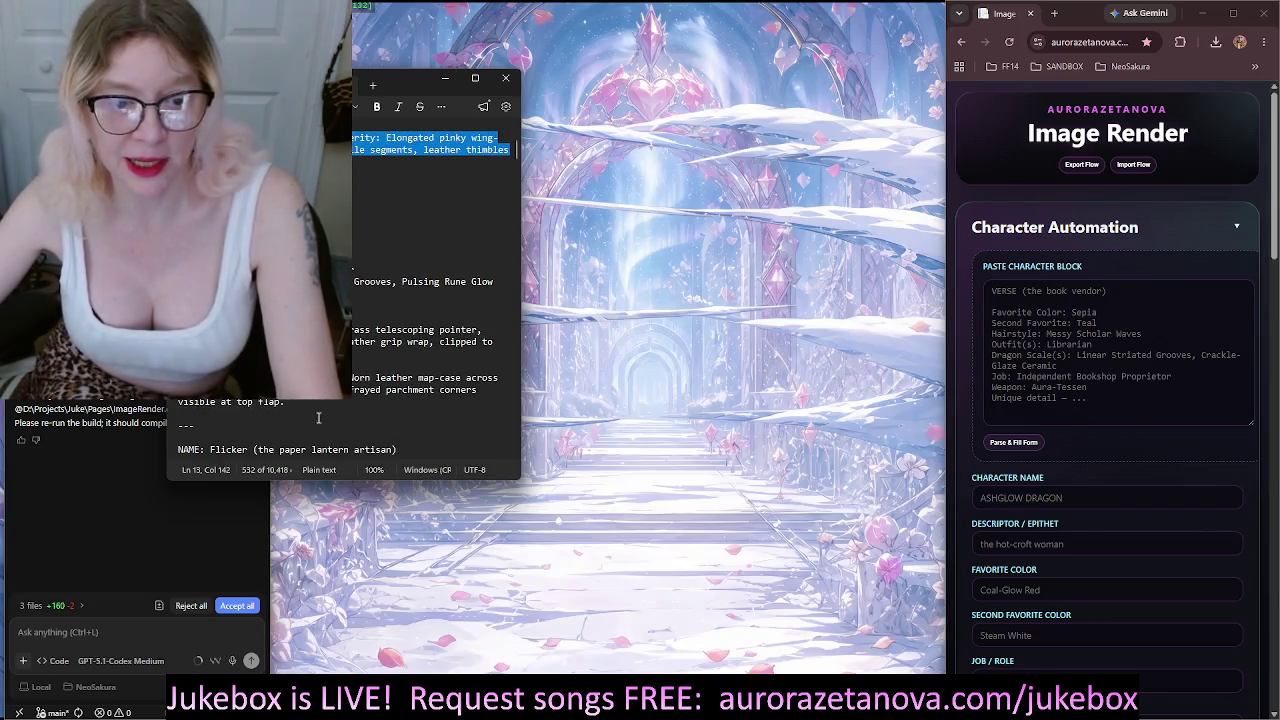
{"action": "mouse_move", "coordinate": [354, 268]}
{"action": "left_mouse_down"}
{"action": "mouse_move", "coordinate": [400, 305]}
{"action": "mouse_move", "coordinate": [286, 402]}
{"action": "left_mouse_up"}
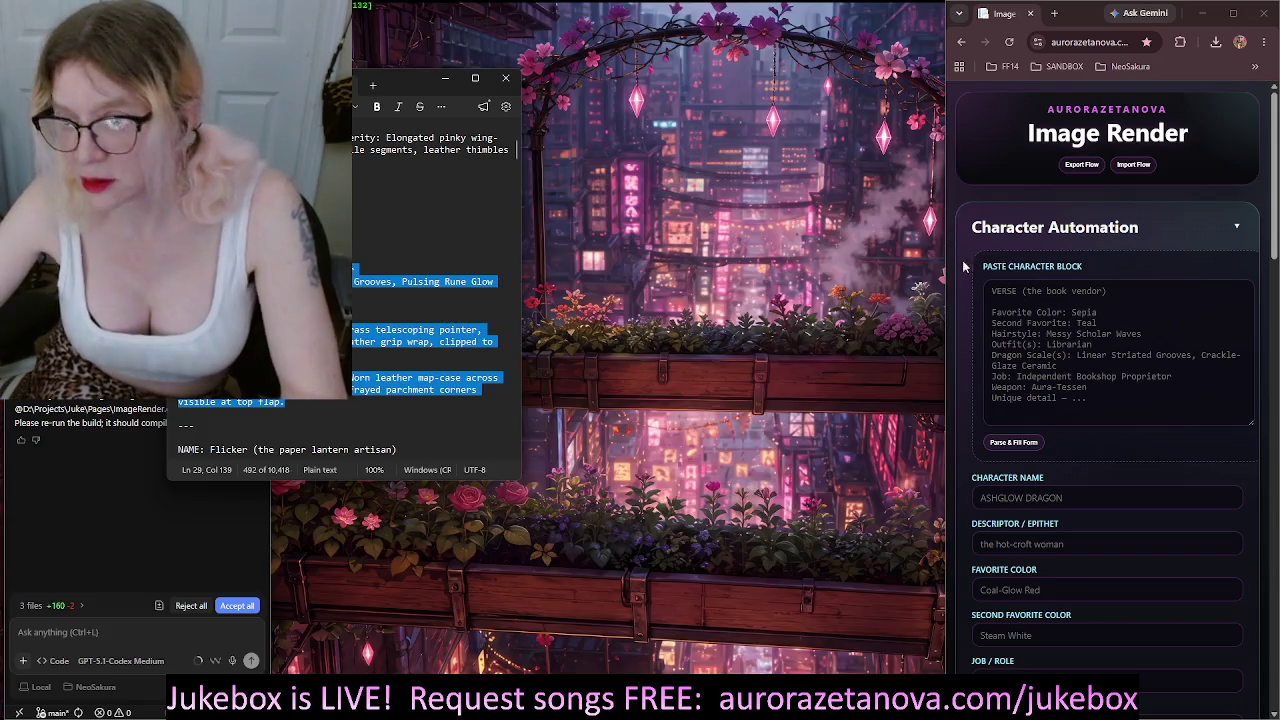
{"action": "left_click", "coordinate": [1015, 301]}
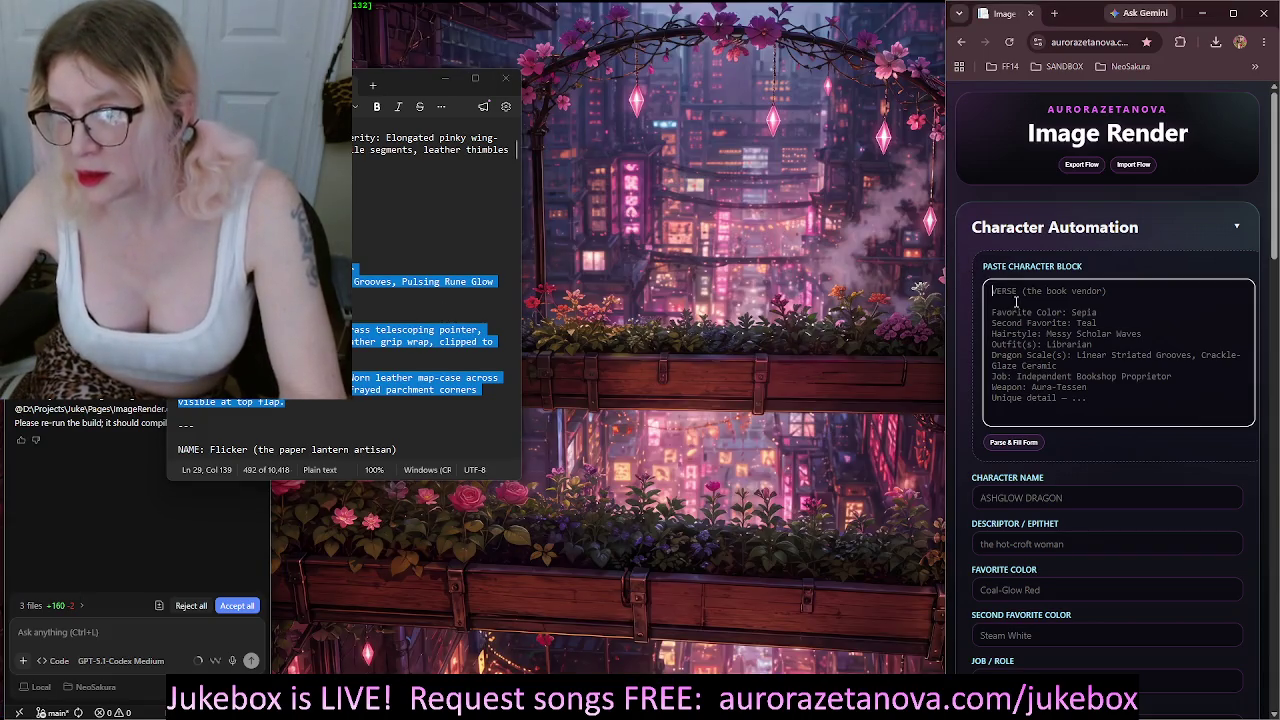
Paste Echo's block, parse it into the form, and generate the Echo (the tour guide).json workflow
{"action": "key", "text": "ctrl+v"}
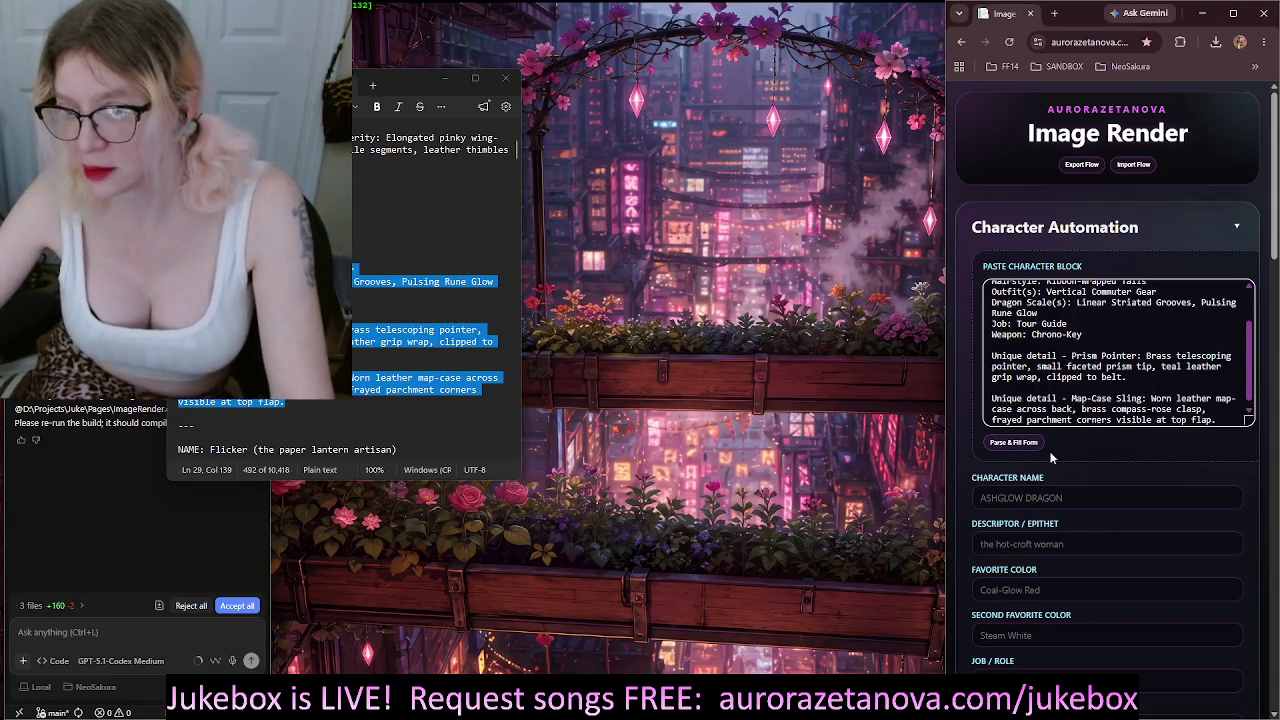
{"action": "left_click", "coordinate": [1015, 446]}
{"action": "scroll", "coordinate": [1145, 378], "scroll_direction": "down", "scroll_amount": 10}
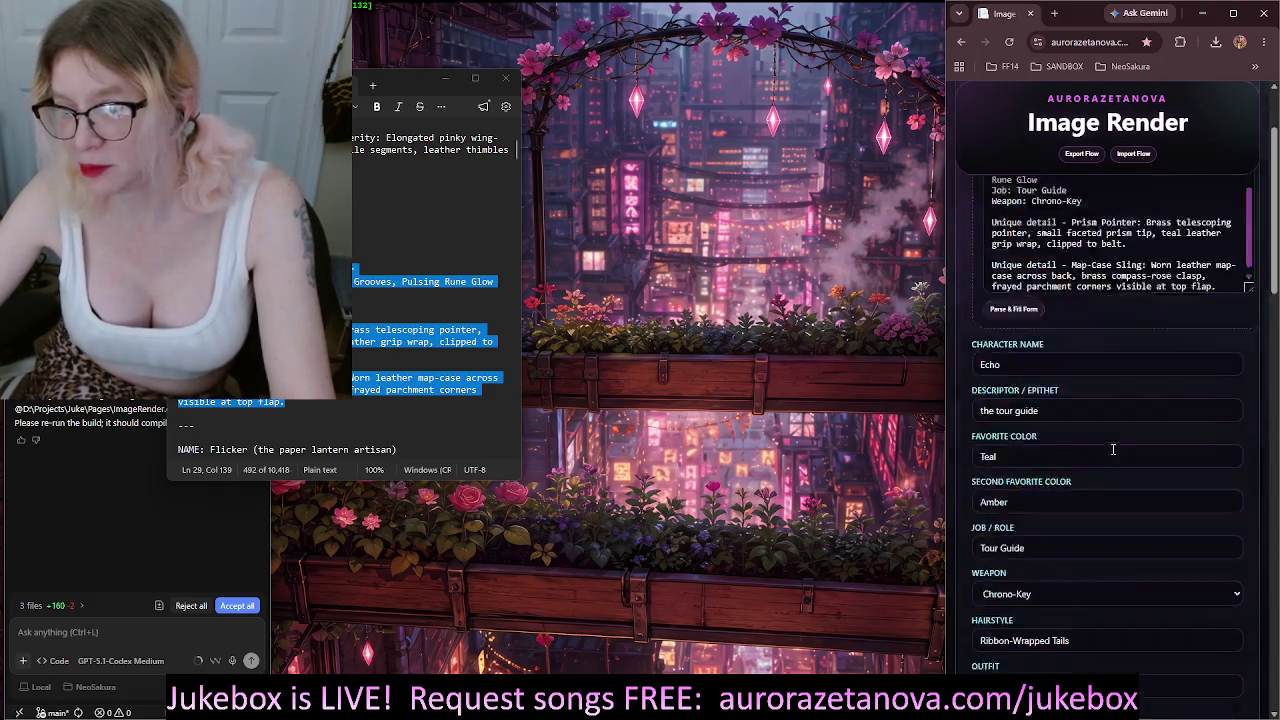
{"action": "scroll", "coordinate": [1145, 378], "scroll_direction": "down", "scroll_amount": 1}
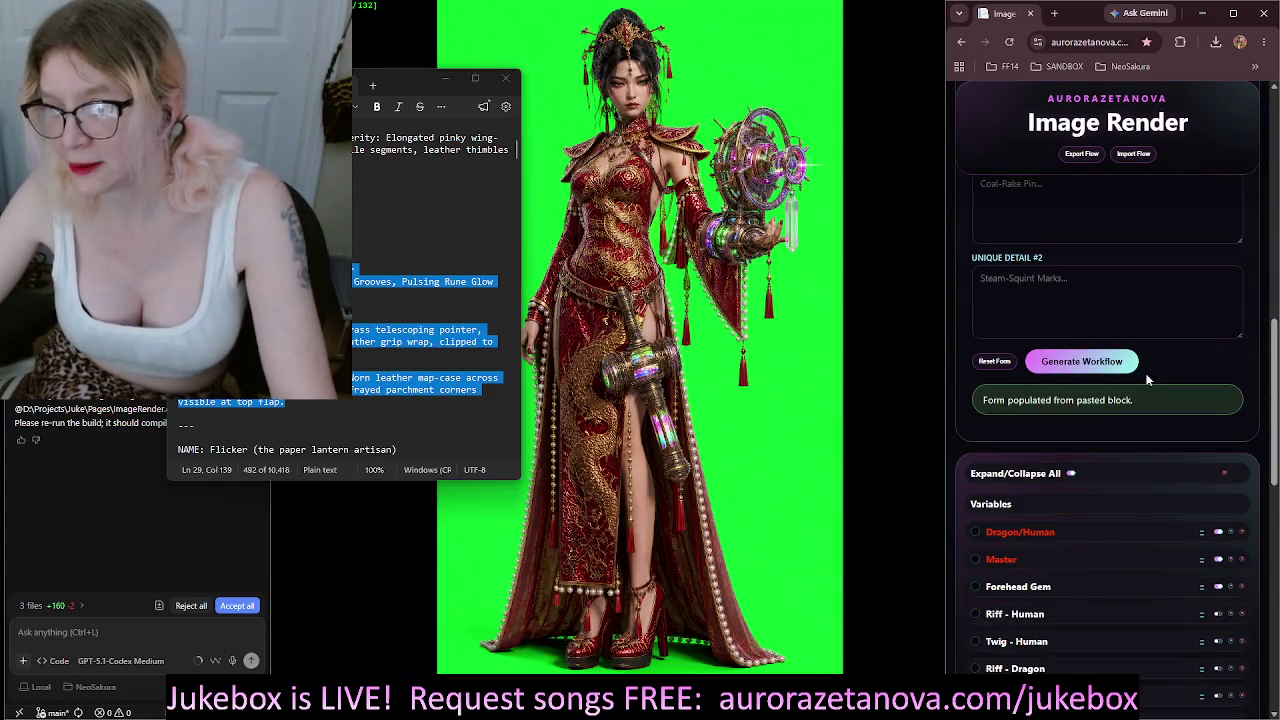
{"action": "left_click", "coordinate": [1076, 366]}
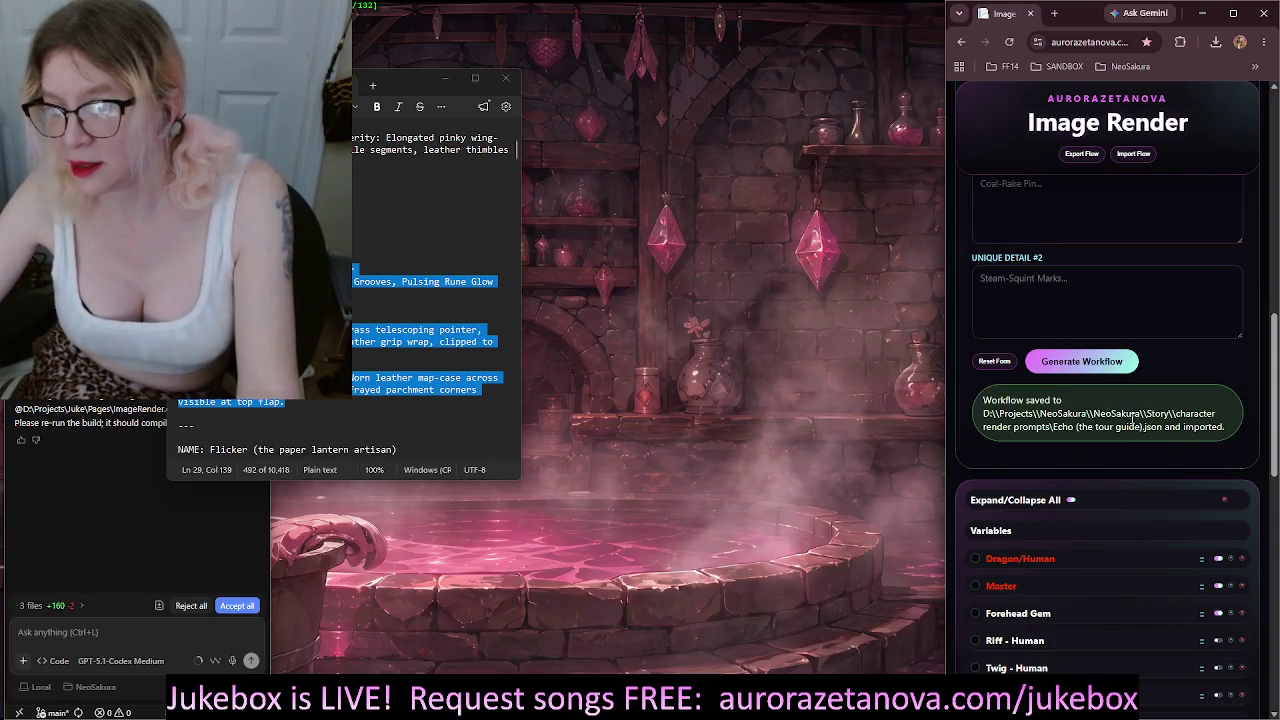
{"action": "scroll", "coordinate": [1133, 418], "scroll_direction": "down", "scroll_amount": 3}
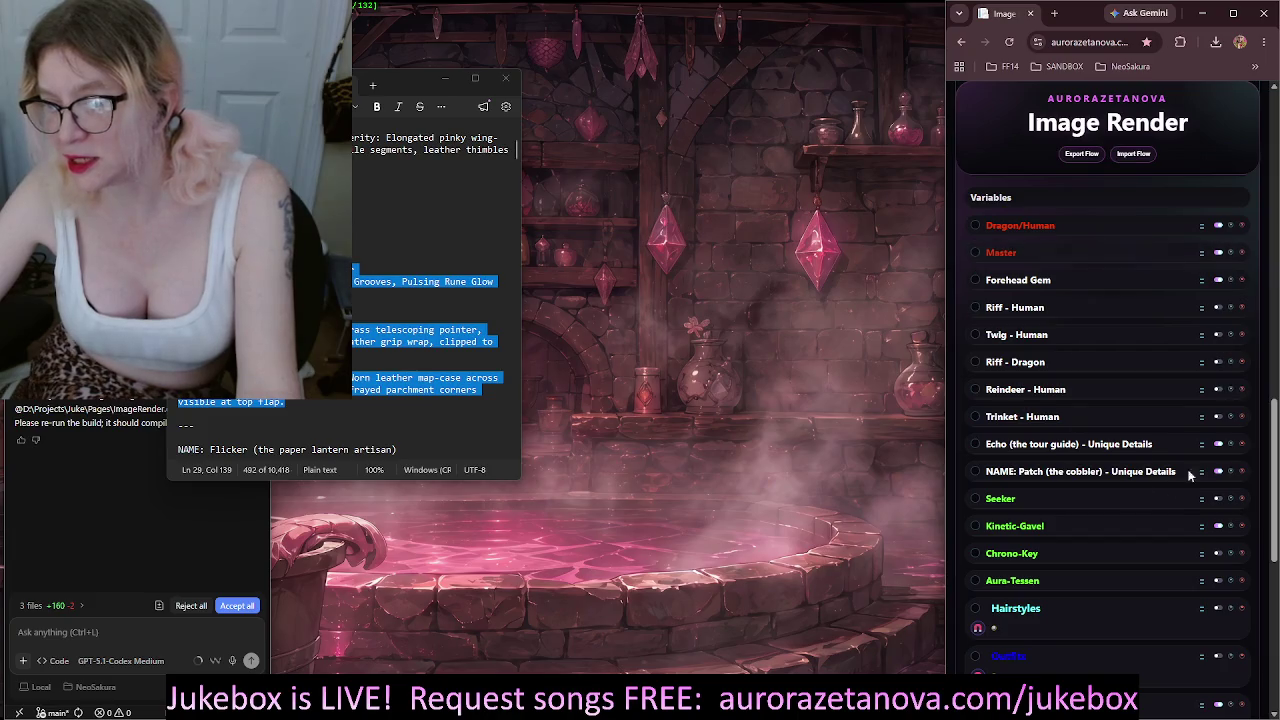
{"action": "scroll", "coordinate": [1093, 470], "scroll_direction": "down", "scroll_amount": 1}
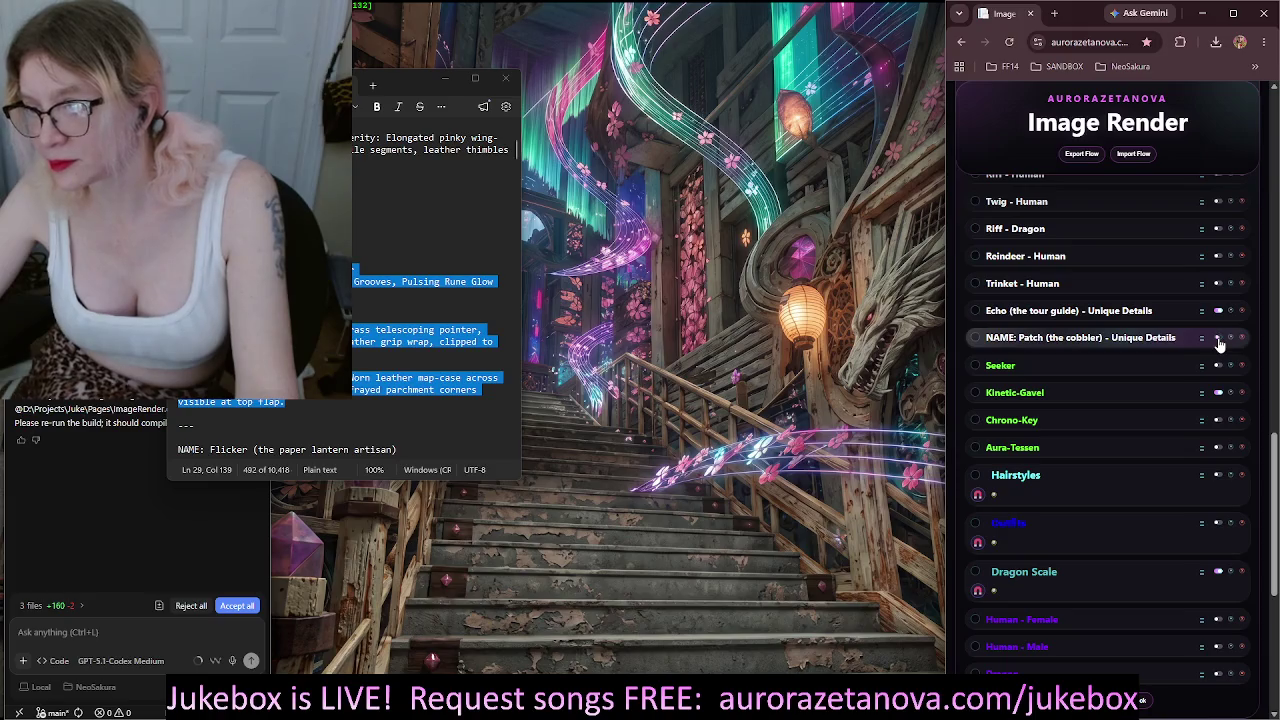
{"action": "scroll", "coordinate": [1090, 260], "scroll_direction": "up", "scroll_amount": 1}
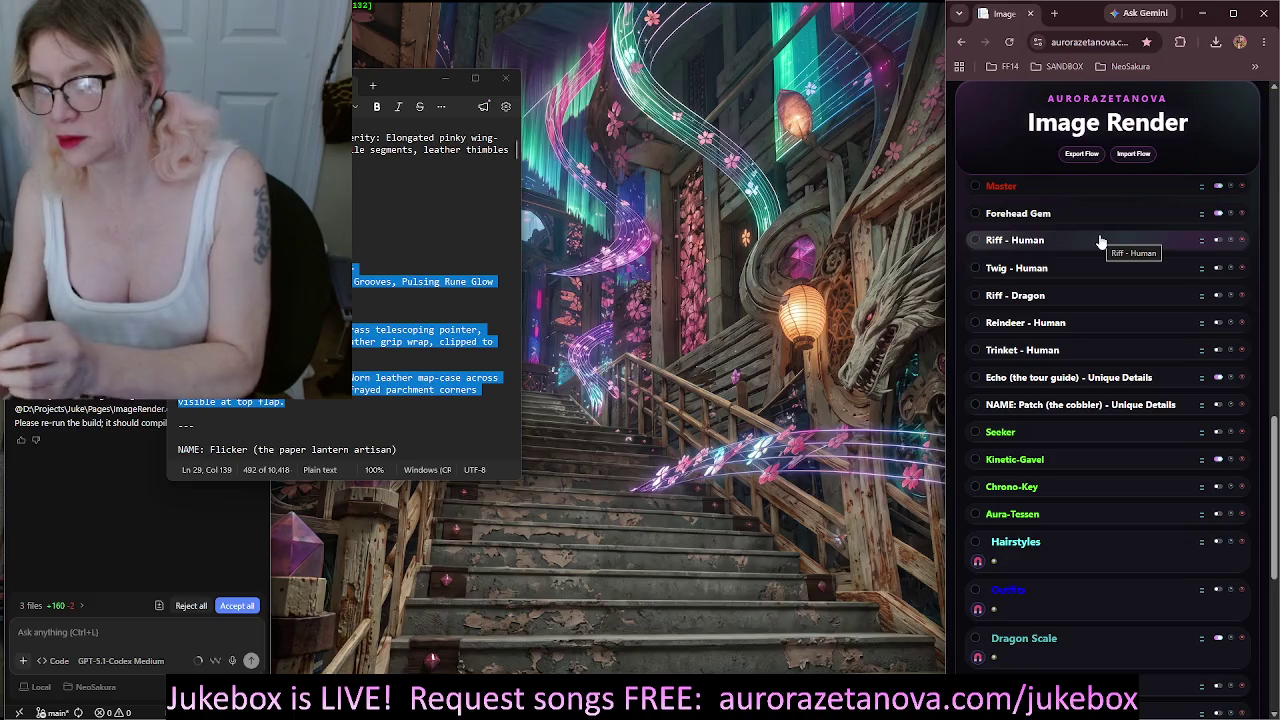
{"action": "scroll", "coordinate": [1107, 233], "scroll_direction": "up", "scroll_amount": 1}
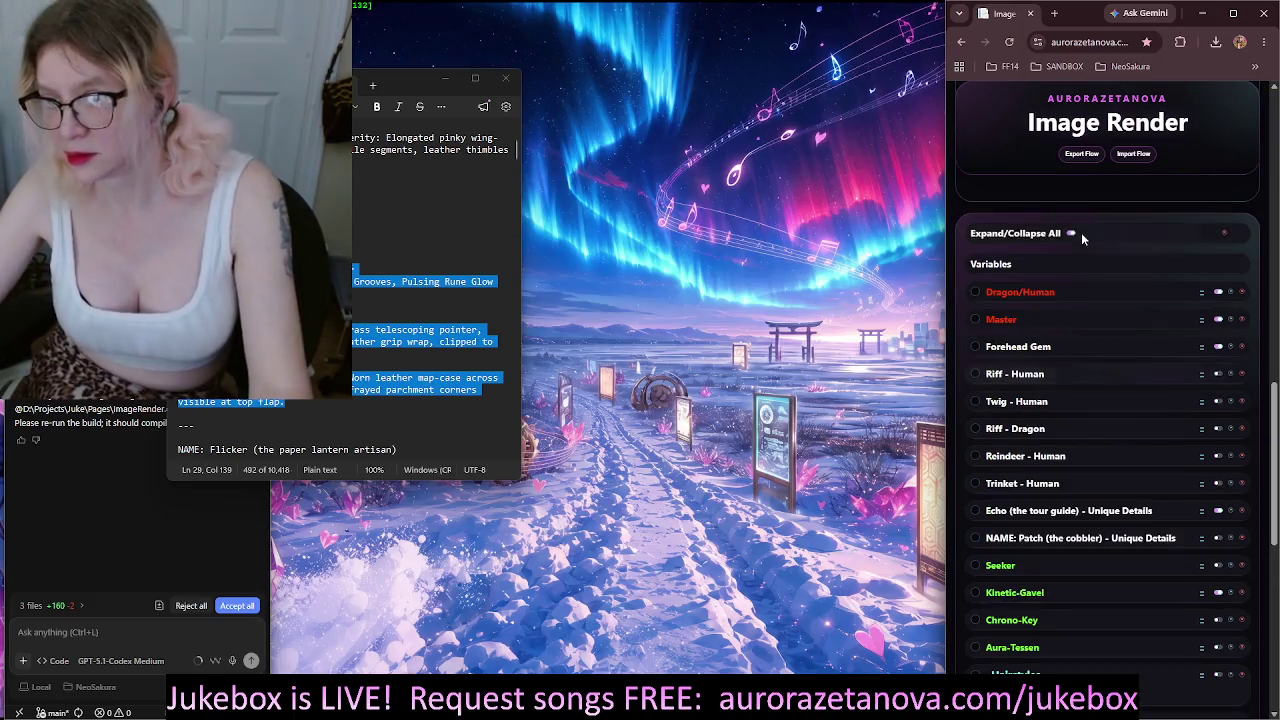
Set the Forehead Gem block's title colour to red (255, 0, 0) and apply it
{"action": "double_click", "coordinate": [1010, 346]}
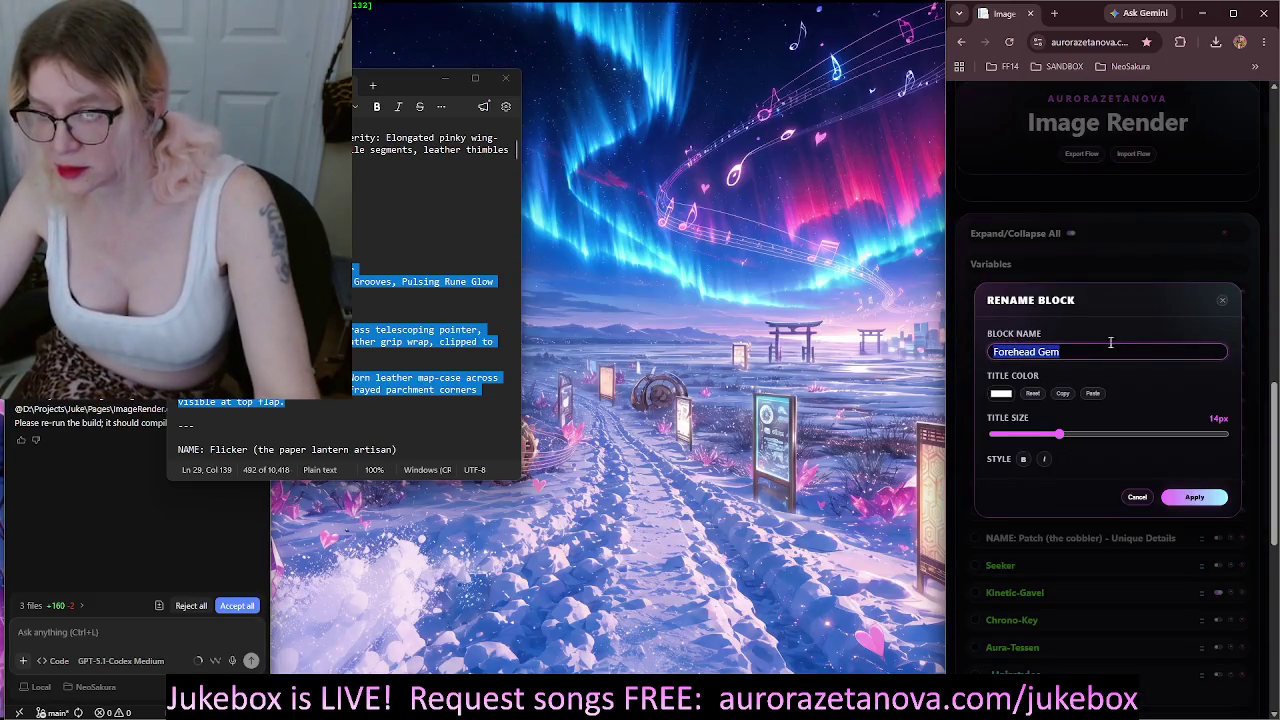
{"action": "left_click", "coordinate": [1001, 394]}
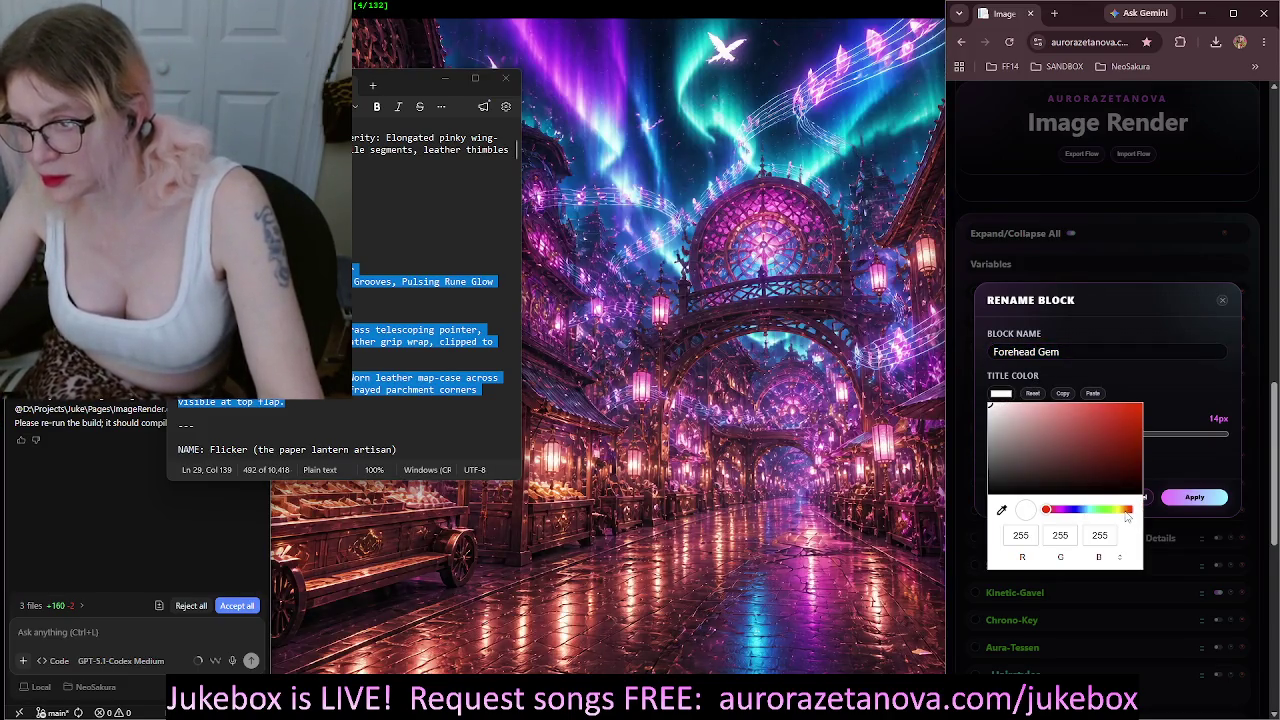
{"action": "left_click", "coordinate": [1131, 511]}
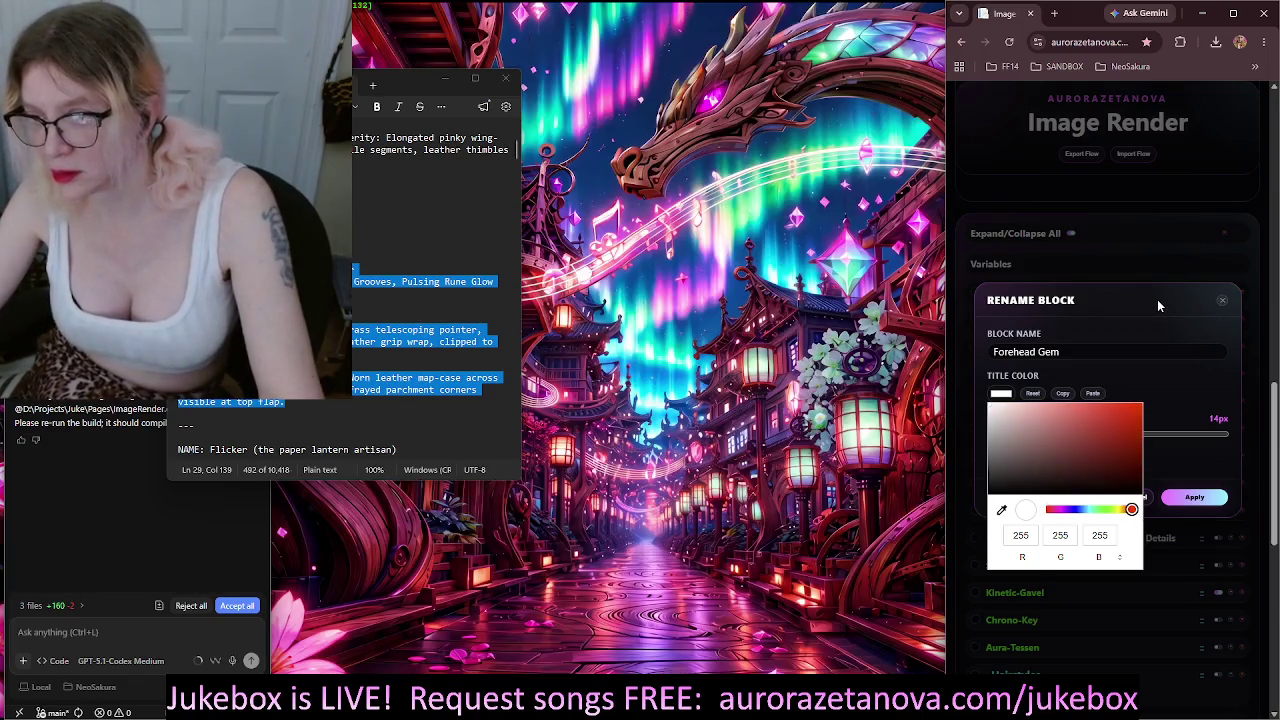
{"action": "left_click", "coordinate": [1157, 299]}
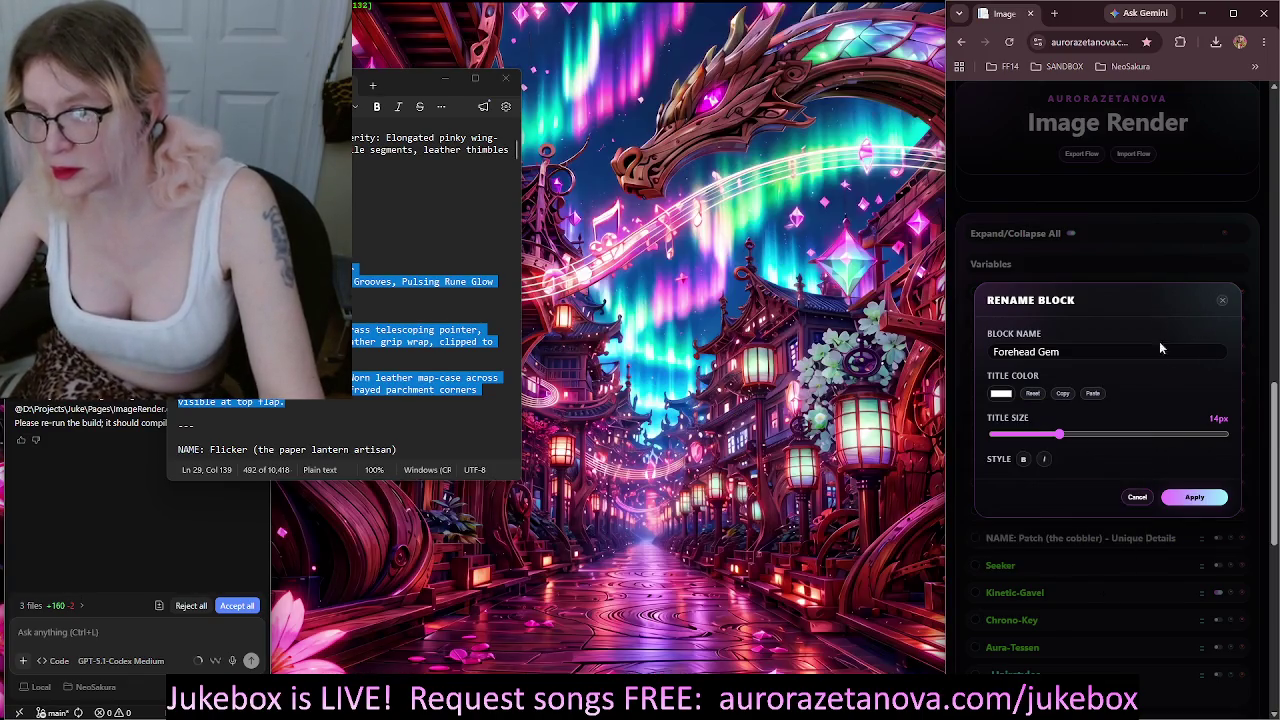
{"action": "left_click", "coordinate": [1002, 396]}
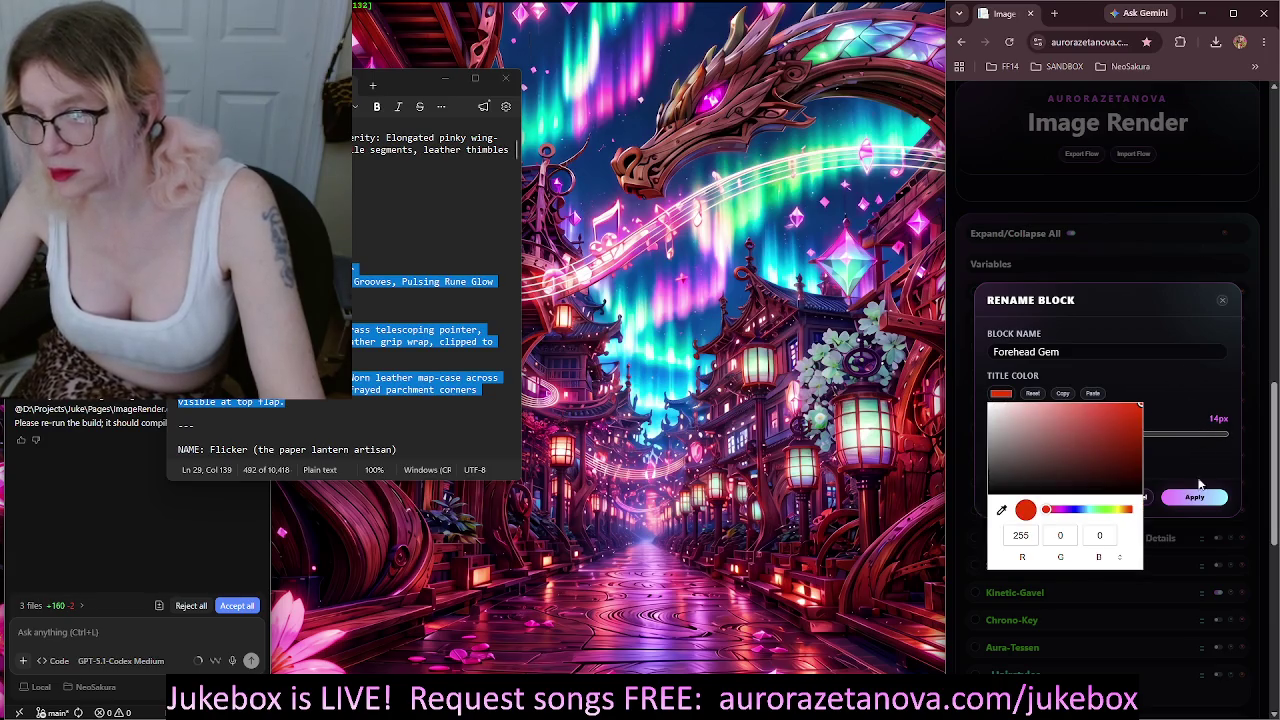
{"action": "left_click", "coordinate": [1197, 495]}
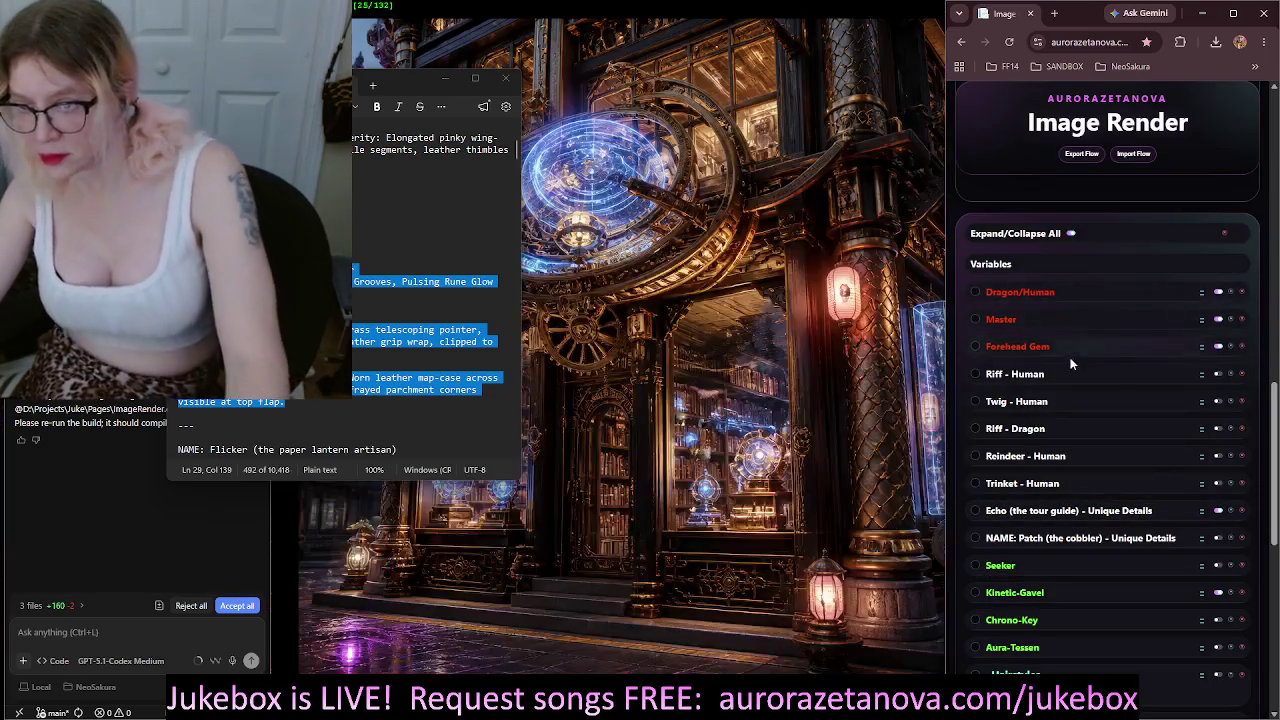
Expand and collapse the Seeker, Kinetic-Gavel, Chrono-Key and Aura-Tessen blocks to read their descriptions
{"action": "scroll", "coordinate": [1078, 400], "scroll_direction": "down", "scroll_amount": 2}
{"action": "scroll", "coordinate": [1080, 408], "scroll_direction": "down", "scroll_amount": 2}
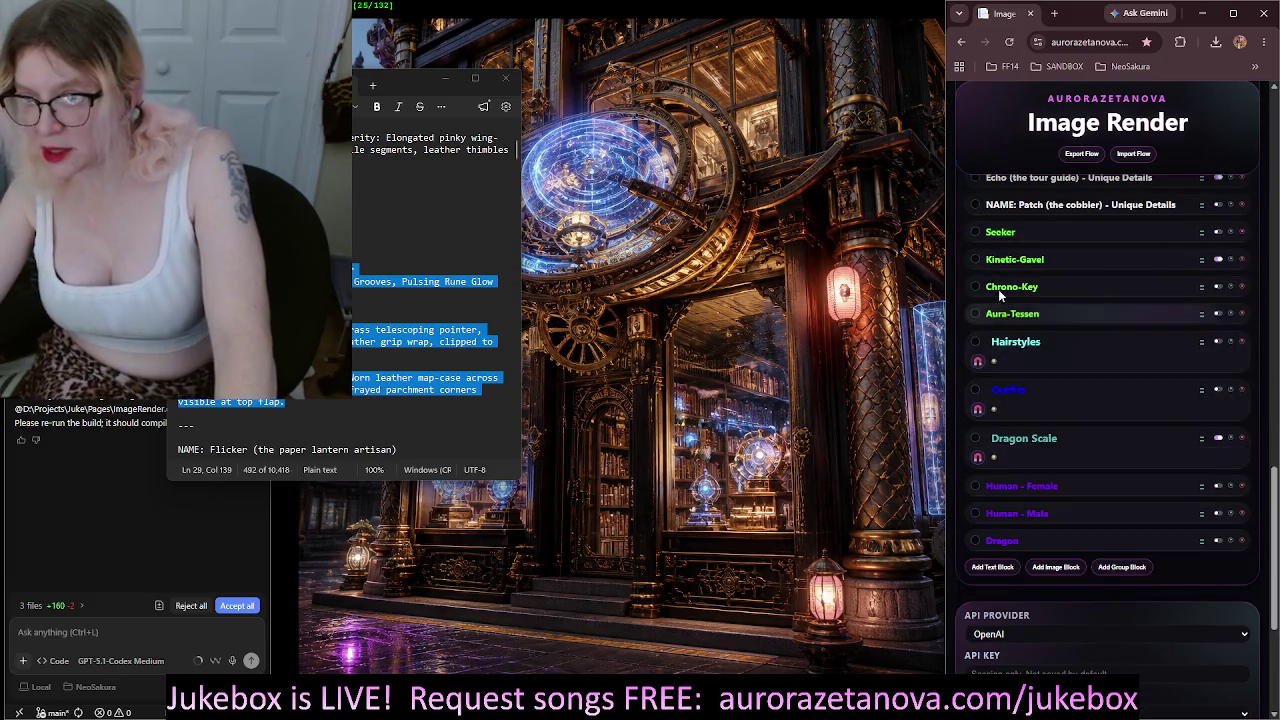
{"action": "left_click", "coordinate": [1043, 238]}
{"action": "left_click", "coordinate": [1013, 240]}
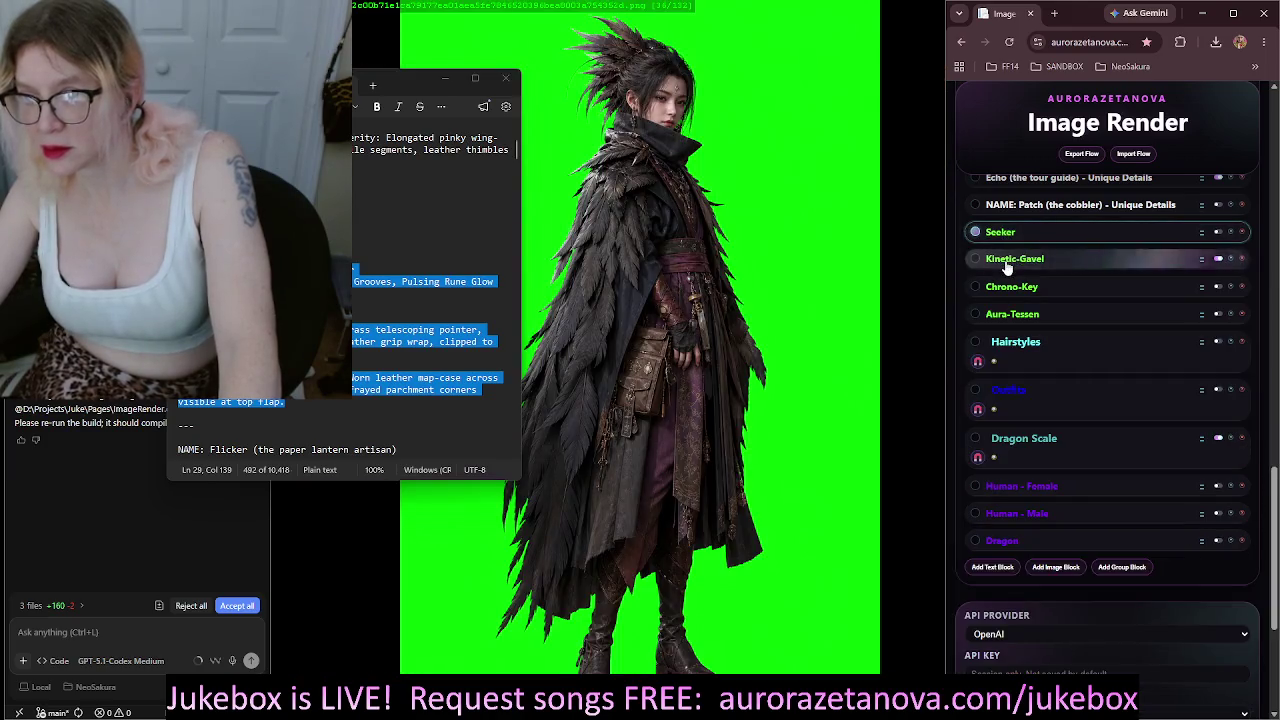
{"action": "left_click", "coordinate": [1007, 262]}
{"action": "left_click", "coordinate": [1007, 264]}
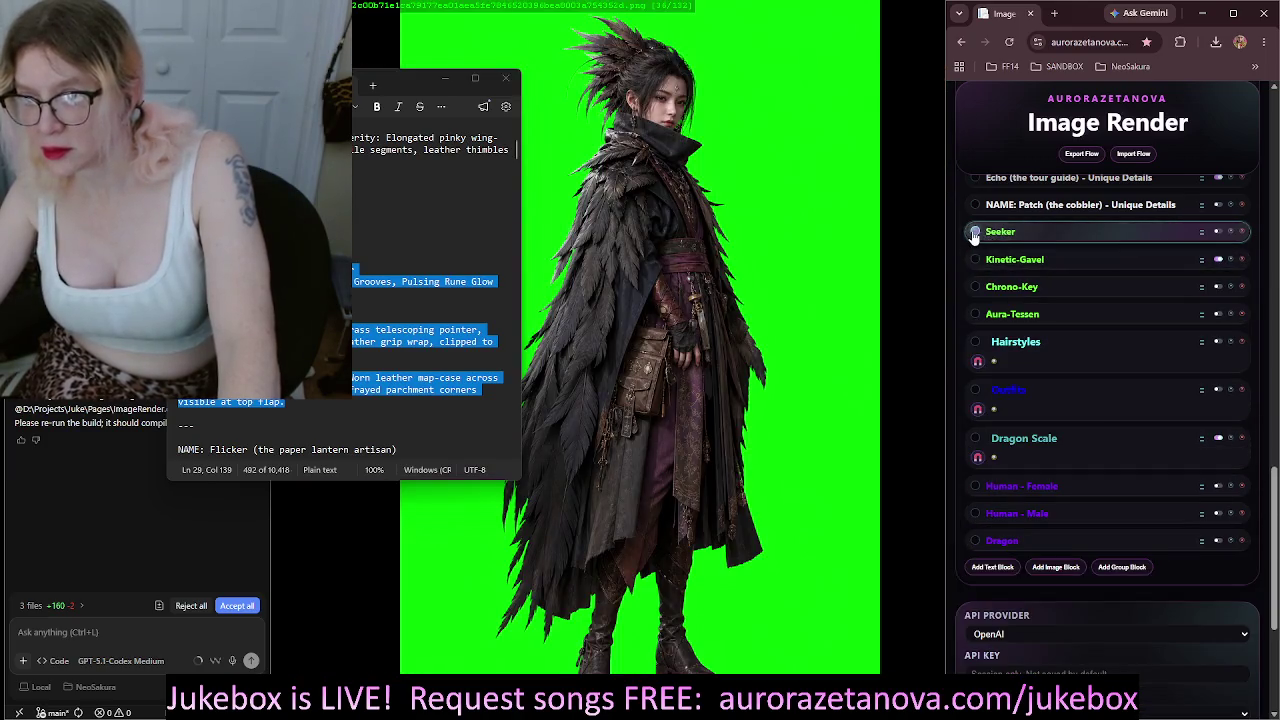
{"action": "left_click", "coordinate": [1022, 292]}
{"action": "left_click", "coordinate": [1022, 290]}
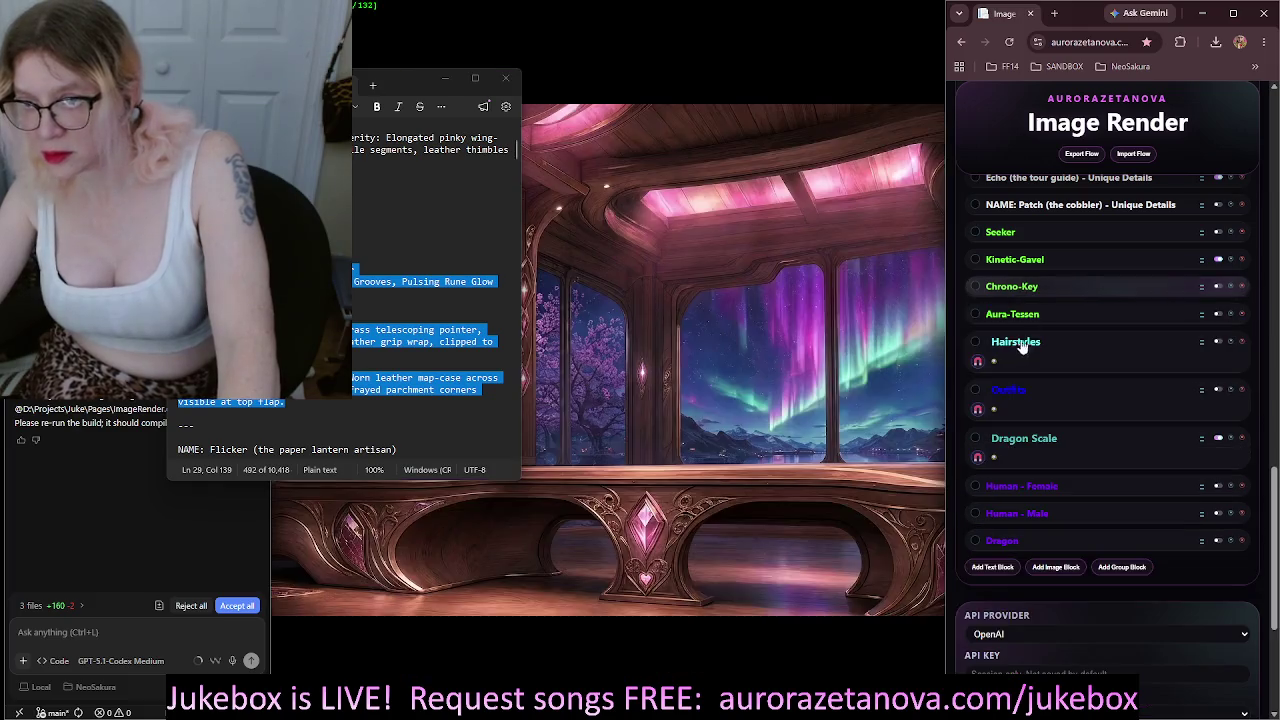
{"action": "left_click", "coordinate": [1008, 316]}
{"action": "left_click", "coordinate": [1008, 318]}
Browse the Hairstyles group and toggle all blocks, ending with the Outfits group expanded
{"action": "left_click", "coordinate": [1013, 350]}
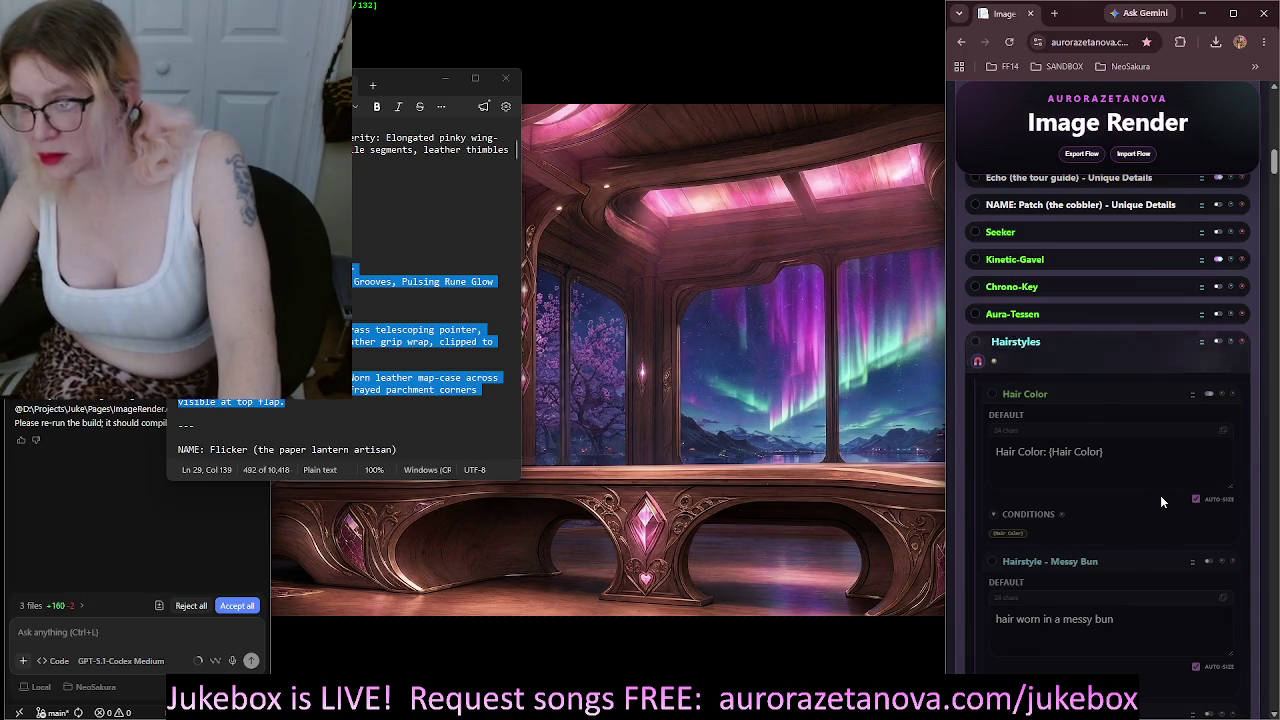
{"action": "scroll", "coordinate": [1160, 495], "scroll_direction": "down", "scroll_amount": 4}
{"action": "scroll", "coordinate": [1161, 486], "scroll_direction": "up", "scroll_amount": 4}
{"action": "left_click", "coordinate": [1025, 350]}
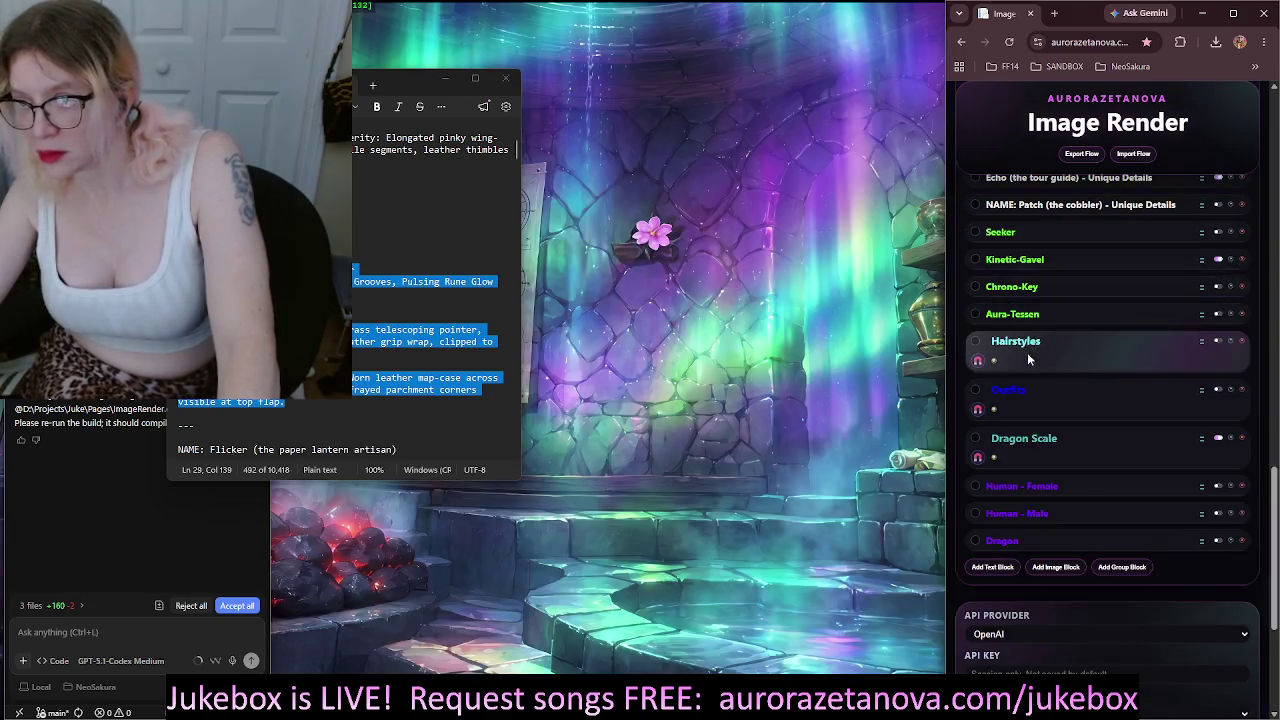
{"action": "scroll", "coordinate": [1001, 254], "scroll_direction": "up", "scroll_amount": 5}
{"action": "left_click", "coordinate": [1010, 300]}
{"action": "left_click", "coordinate": [1010, 300]}
{"action": "scroll", "coordinate": [1090, 400], "scroll_direction": "down", "scroll_amount": 3}
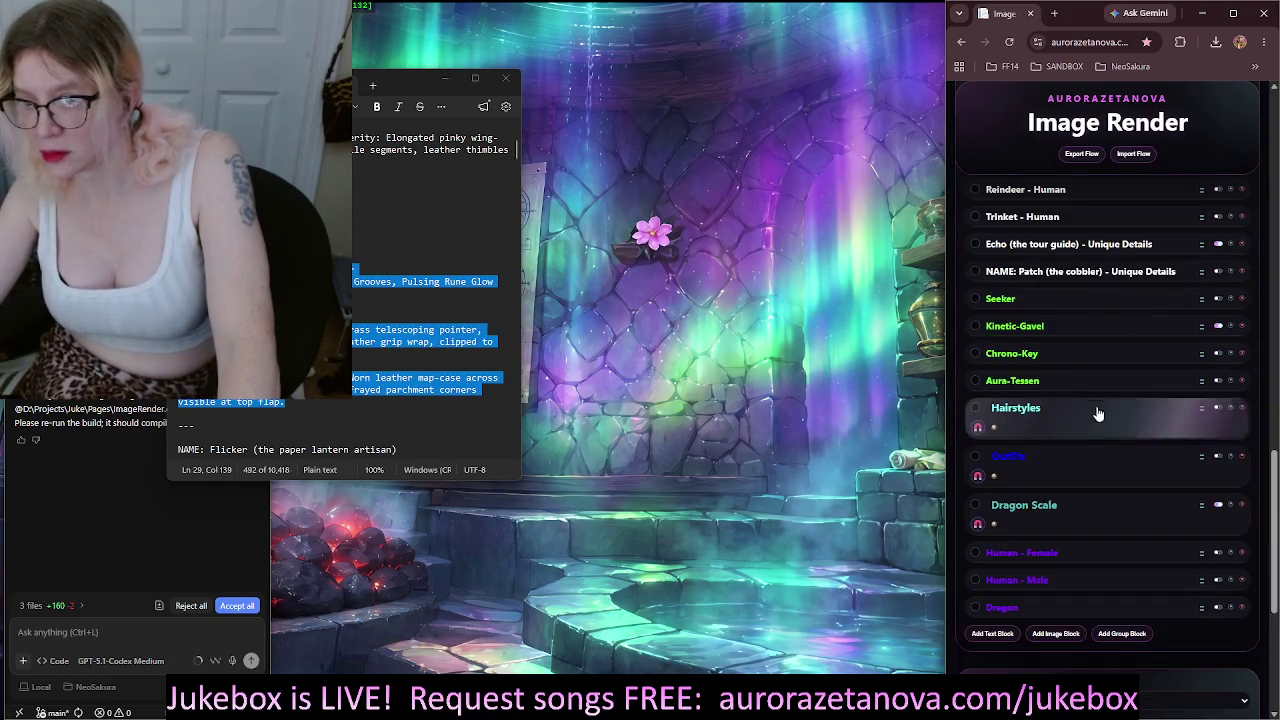
{"action": "left_click", "coordinate": [1025, 411]}
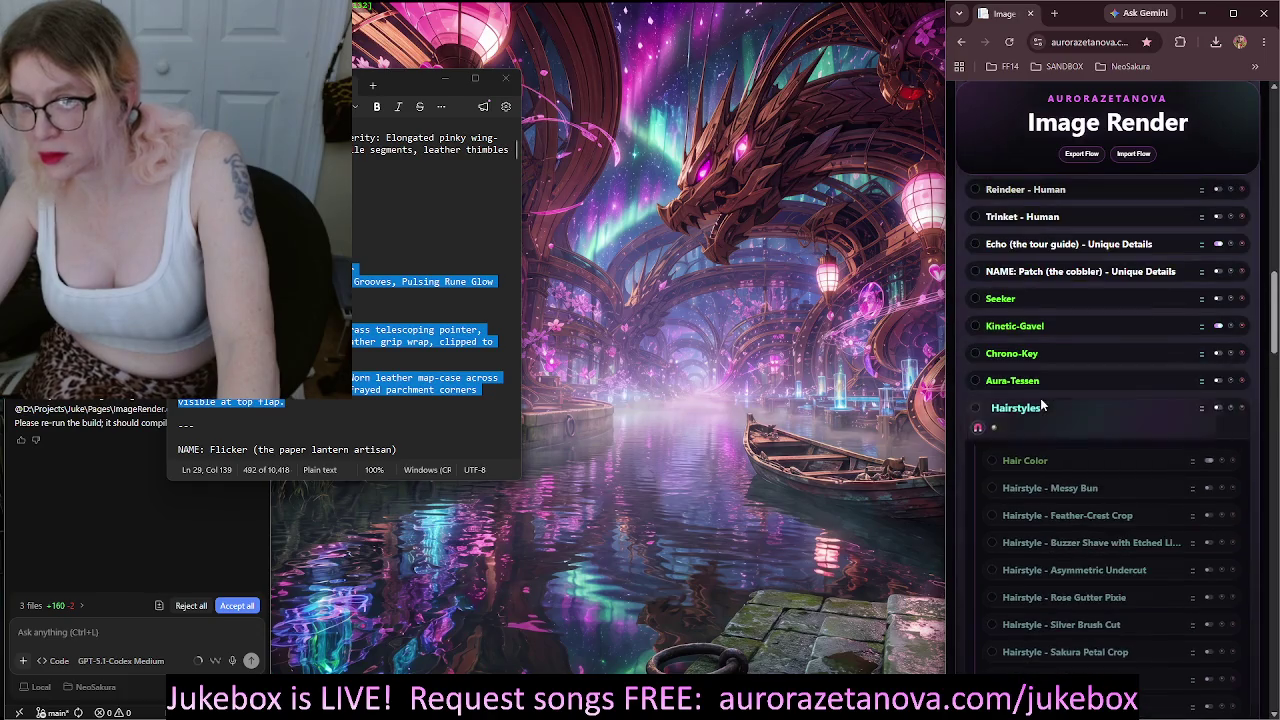
{"action": "left_click", "coordinate": [1015, 410]}
{"action": "scroll", "coordinate": [1015, 410], "scroll_direction": "down", "scroll_amount": 1}
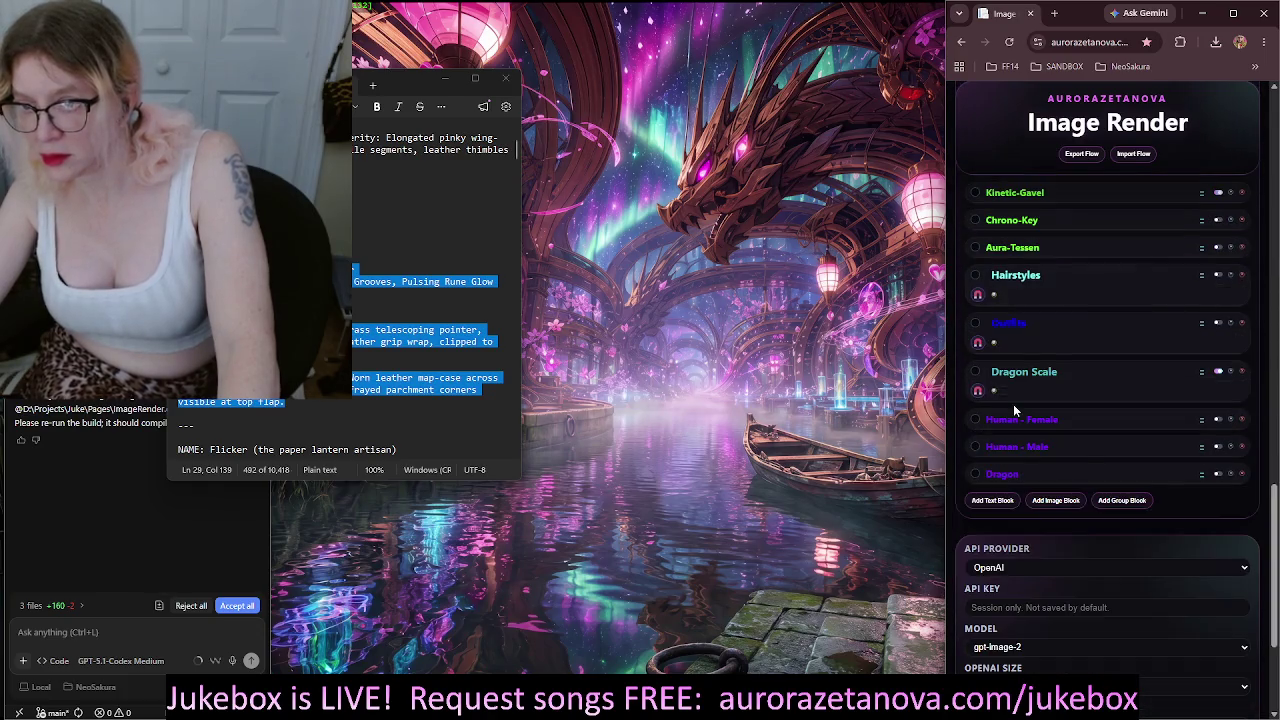
{"action": "left_click", "coordinate": [1013, 325]}
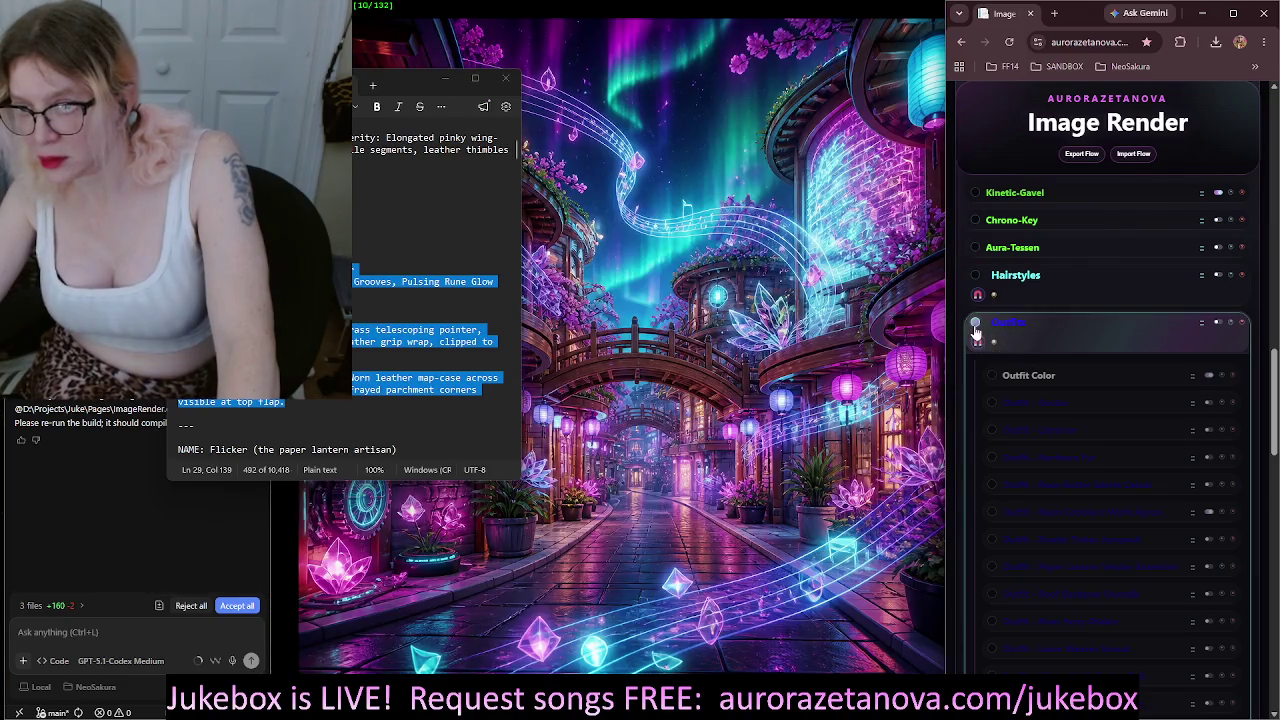
Enable the Outfits group and give the Outfit Color block a red title
{"action": "left_click", "coordinate": [1218, 322]}
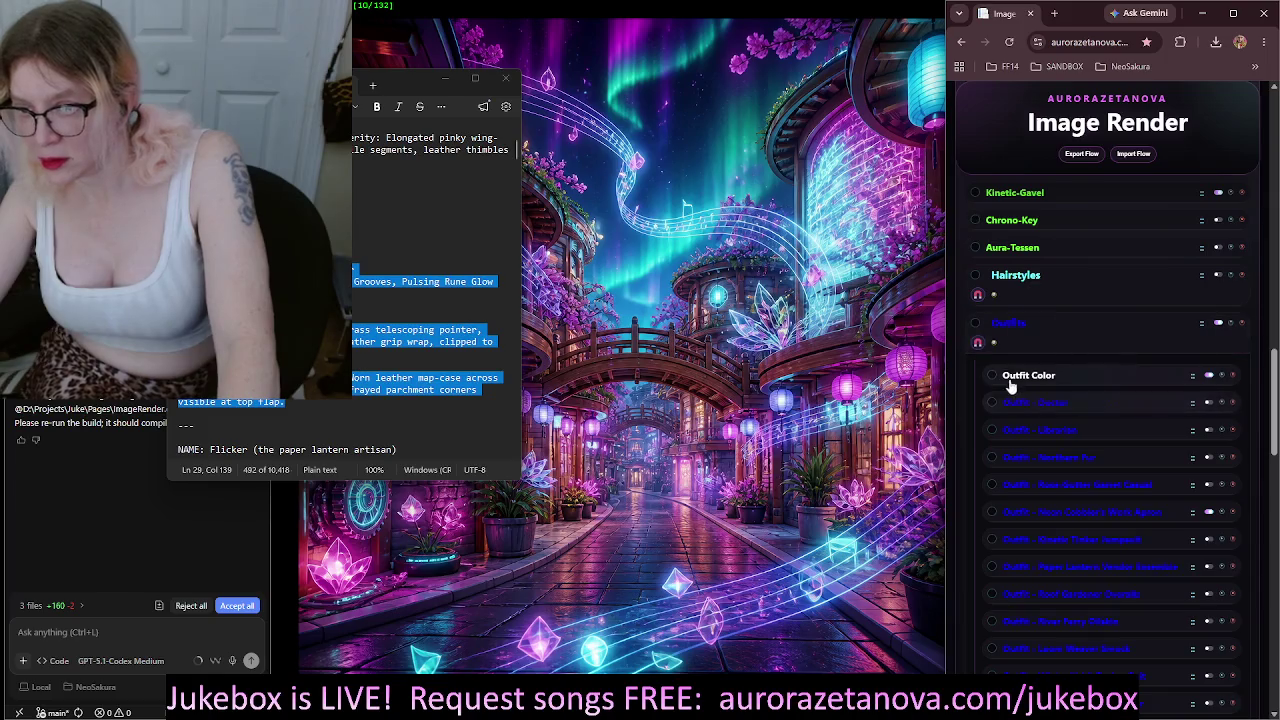
{"action": "double_click", "coordinate": [1009, 378]}
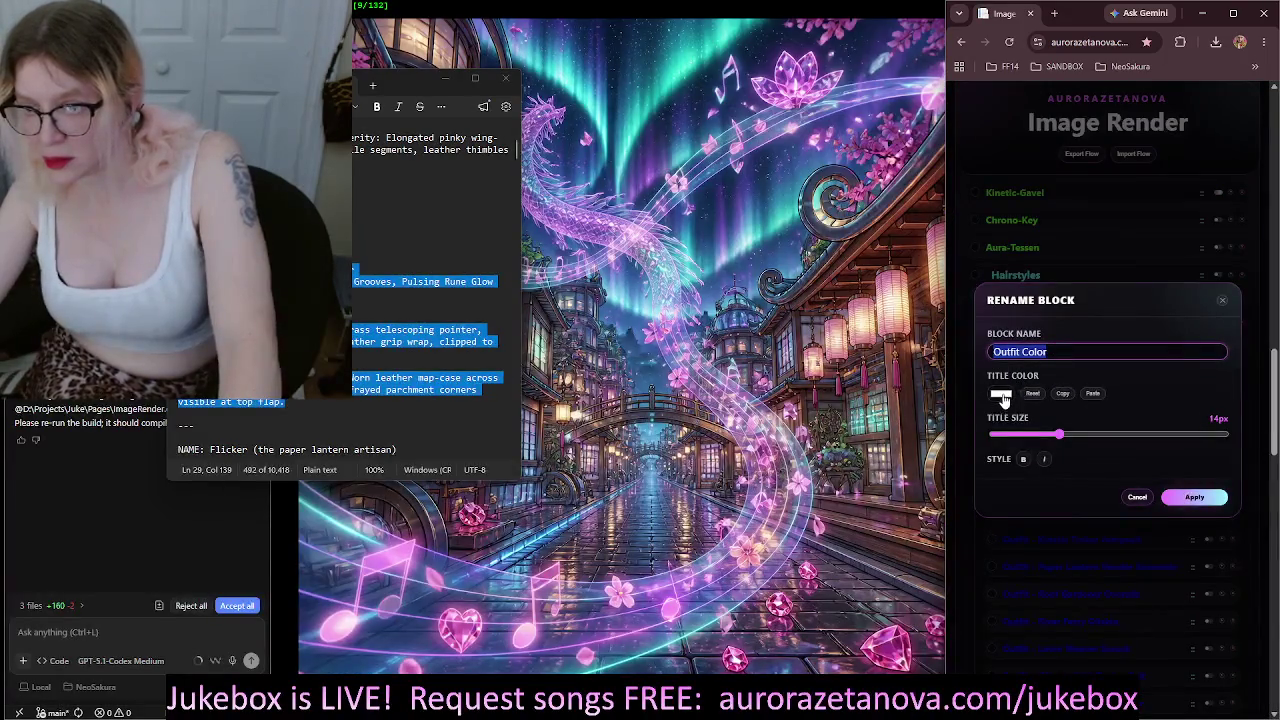
{"action": "left_click", "coordinate": [1139, 498]}
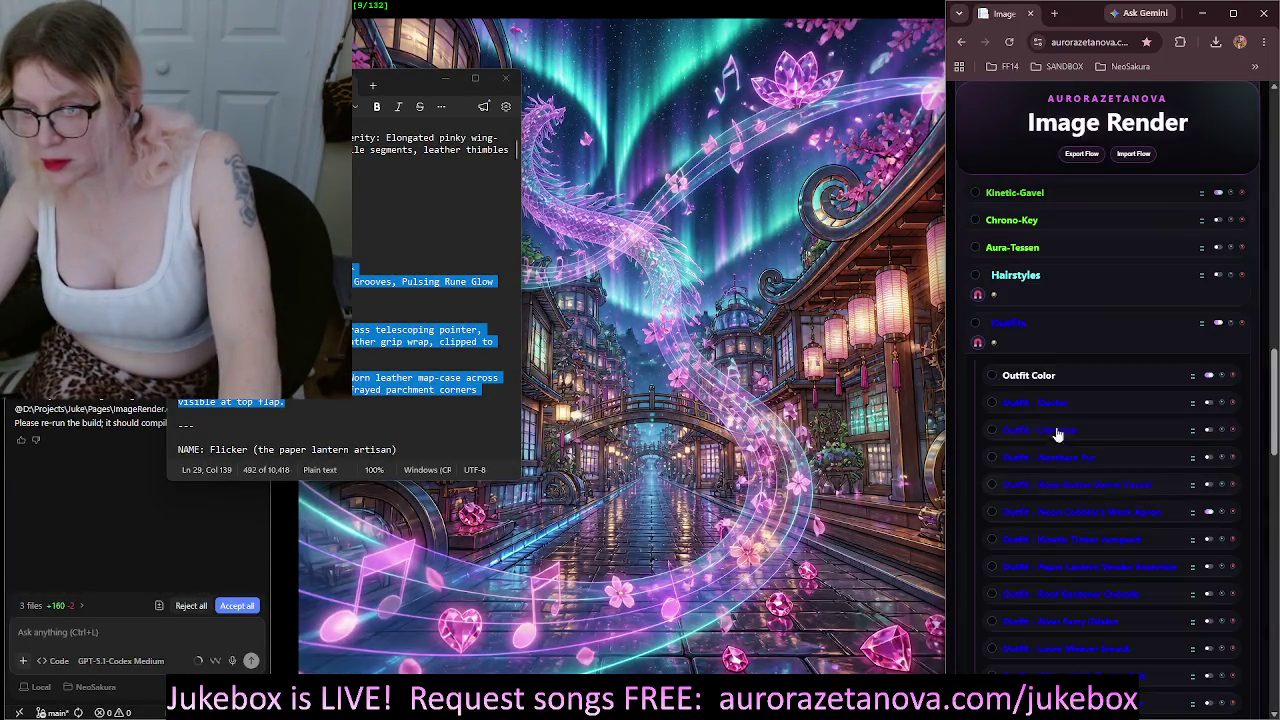
{"action": "double_click", "coordinate": [1023, 381]}
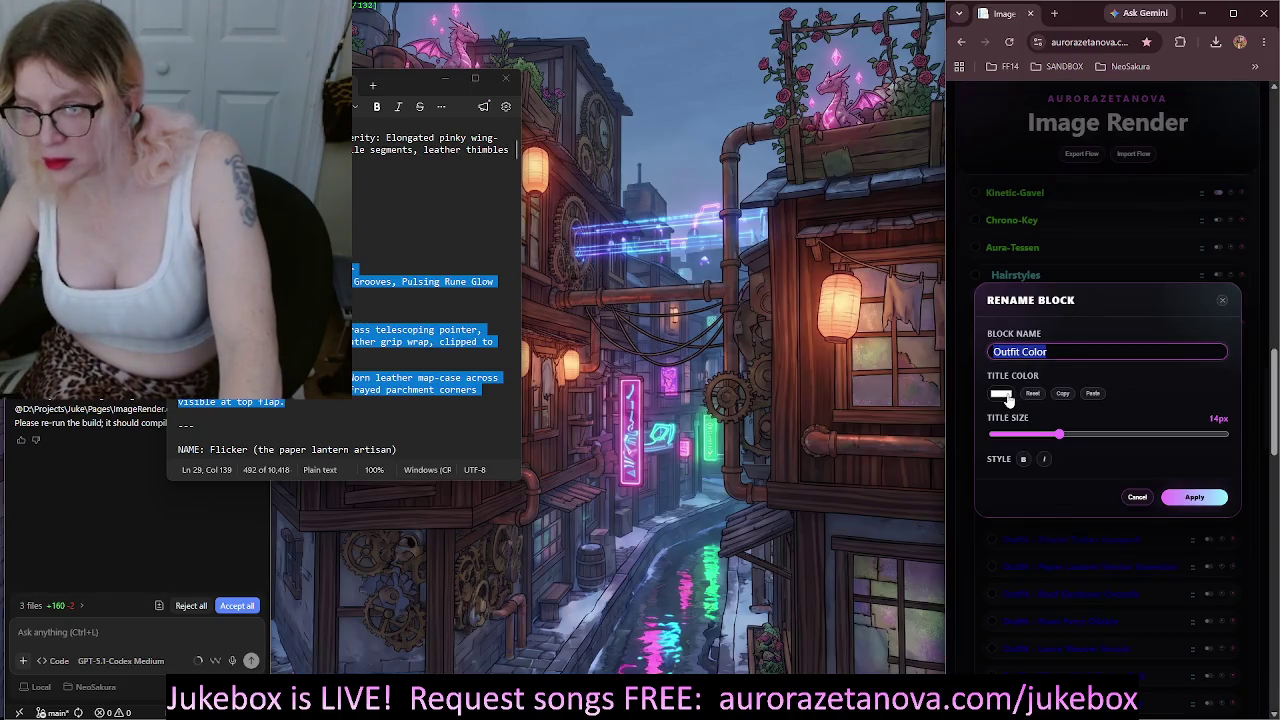
{"action": "left_click", "coordinate": [1001, 393]}
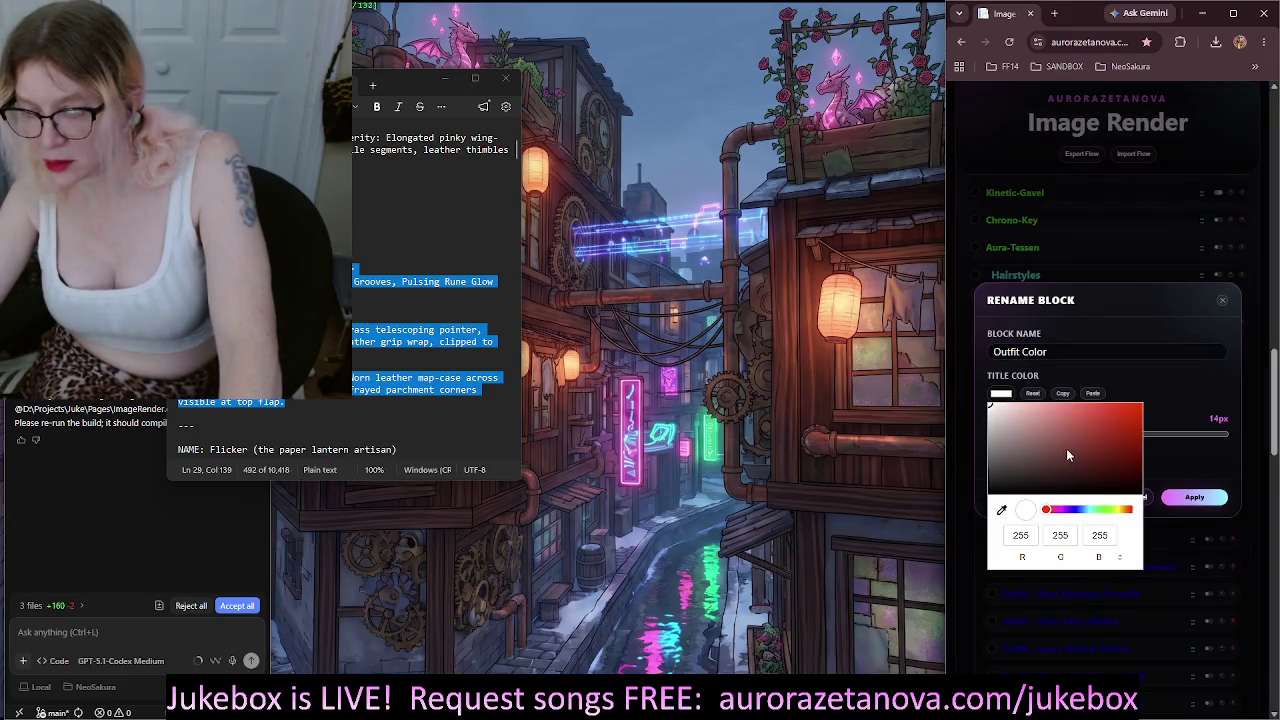
{"action": "left_click", "coordinate": [1133, 430]}
{"action": "left_click", "coordinate": [1202, 498]}
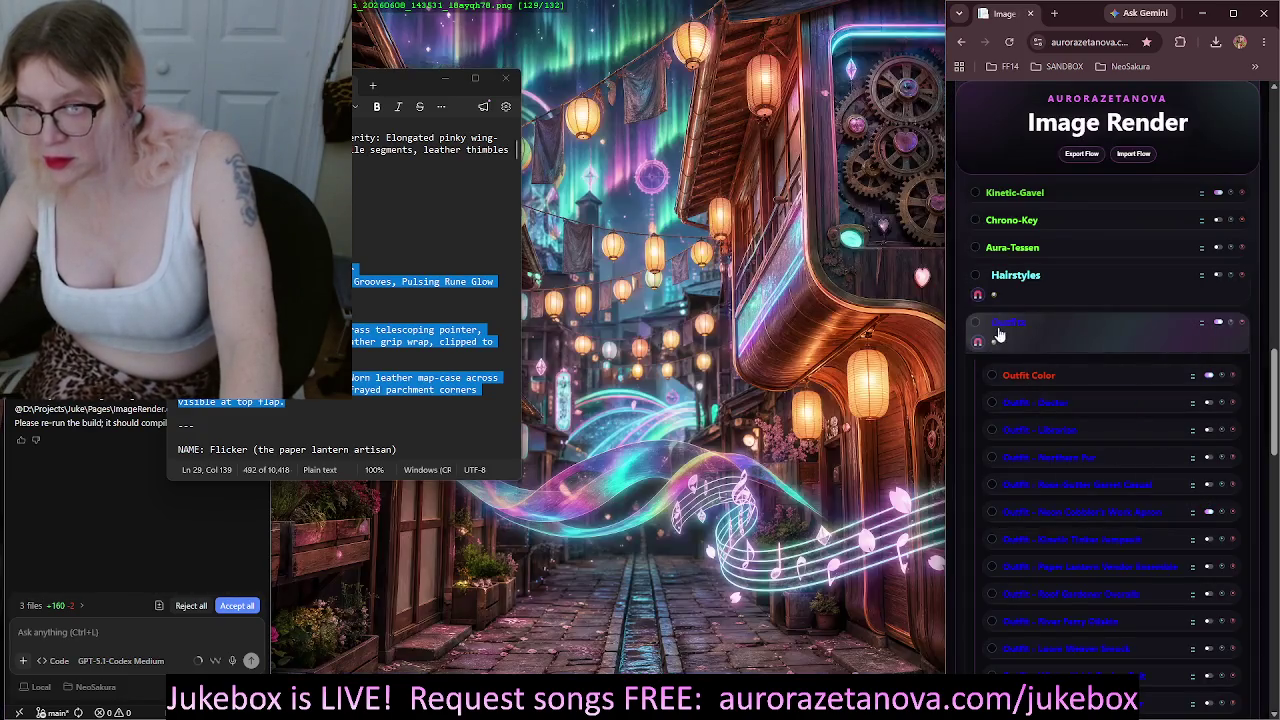
{"action": "left_click", "coordinate": [1001, 328]}
Enable the Hairstyles group and give the Hair Color block a red title
{"action": "left_click", "coordinate": [1015, 276]}
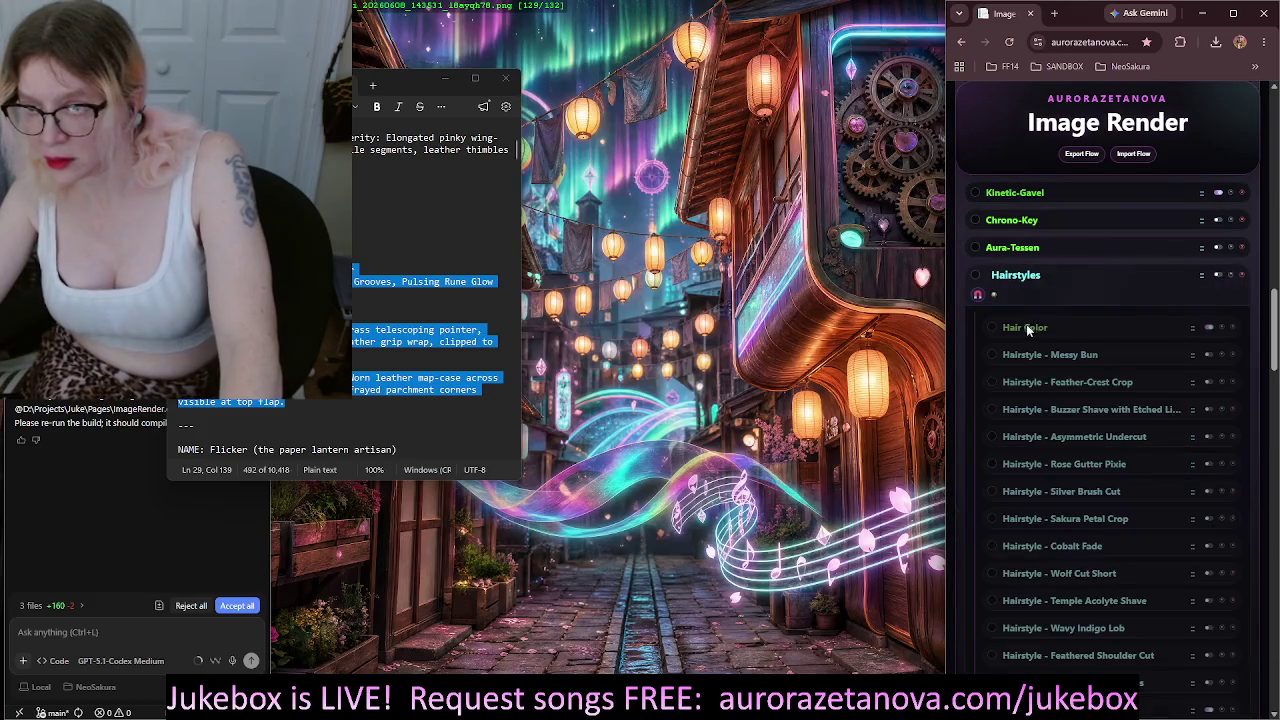
{"action": "left_click", "coordinate": [1219, 275]}
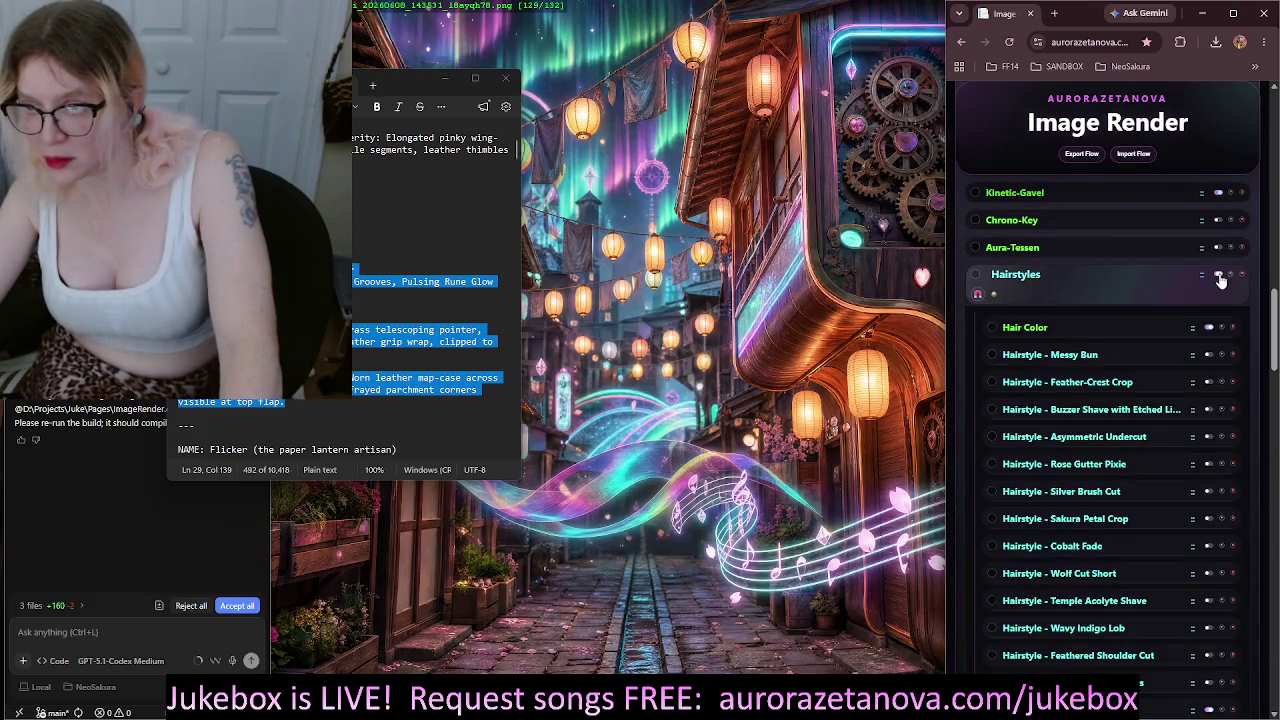
{"action": "double_click", "coordinate": [1041, 328]}
{"action": "left_click", "coordinate": [1003, 395]}
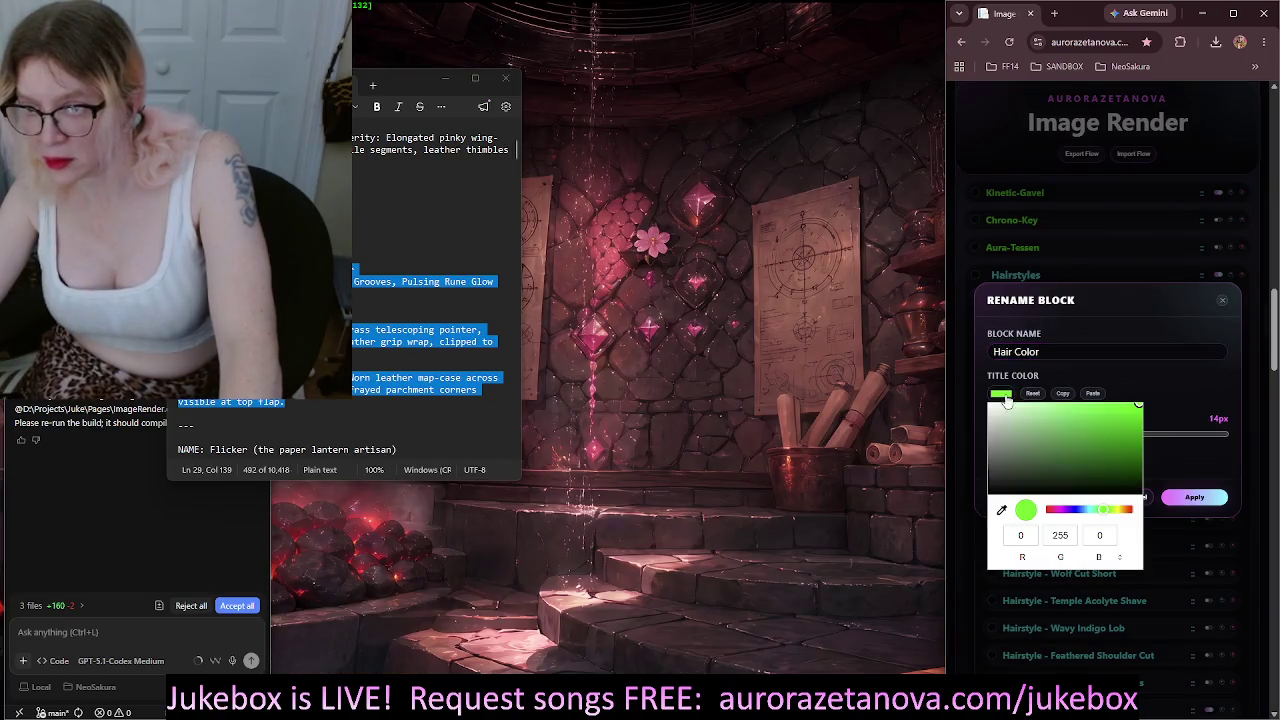
{"action": "left_click_drag", "start_coordinate": [1087, 513], "coordinate": [1019, 514]}
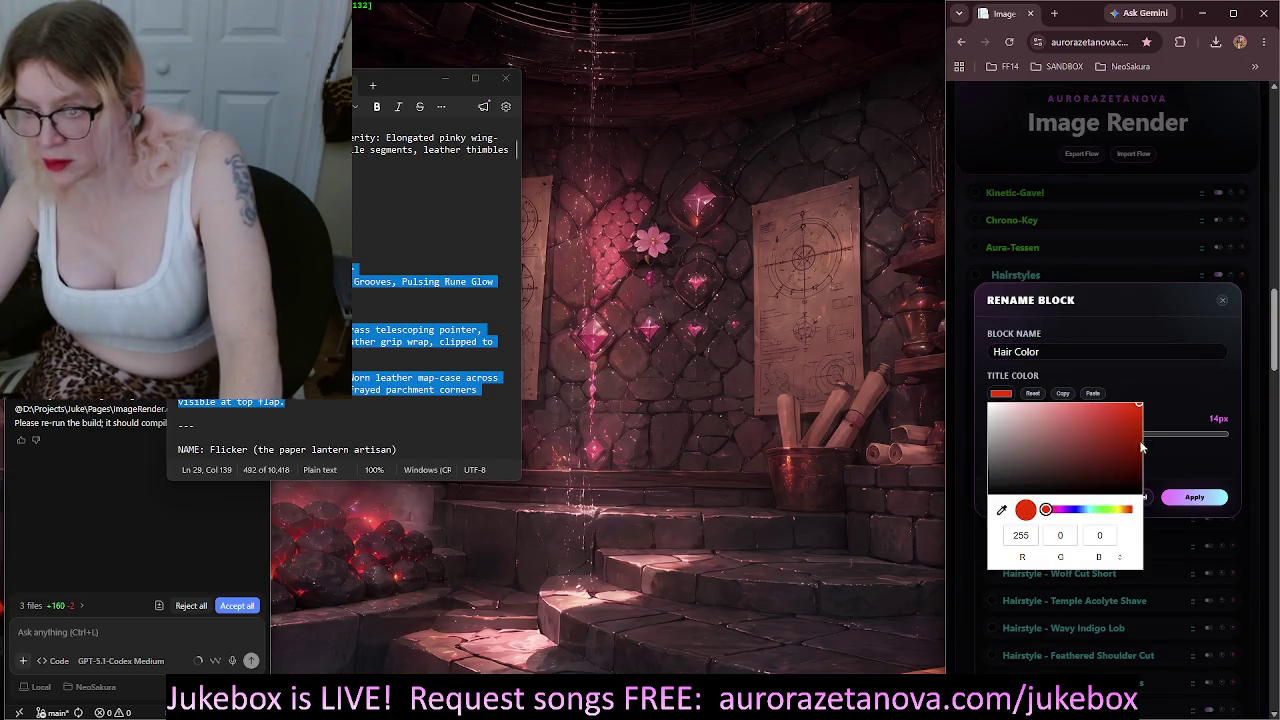
{"action": "left_click", "coordinate": [1194, 497]}
{"action": "left_click", "coordinate": [1194, 497]}
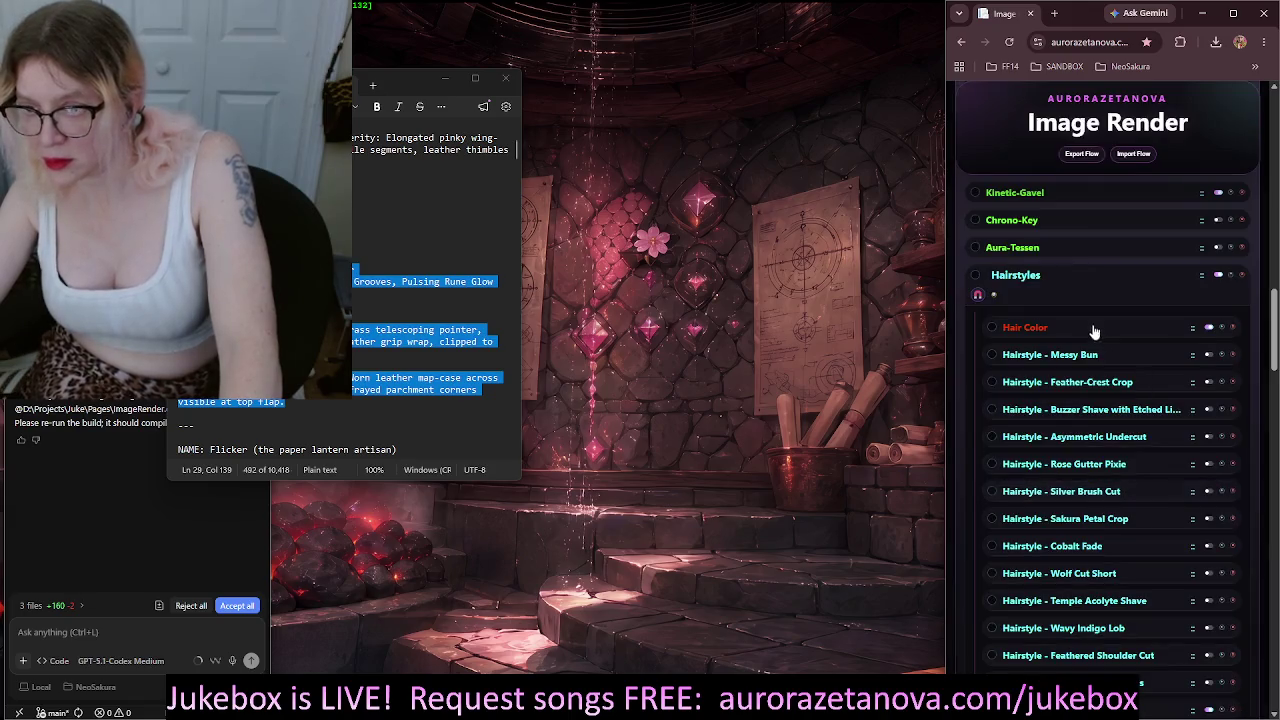
{"action": "left_click", "coordinate": [1059, 281]}
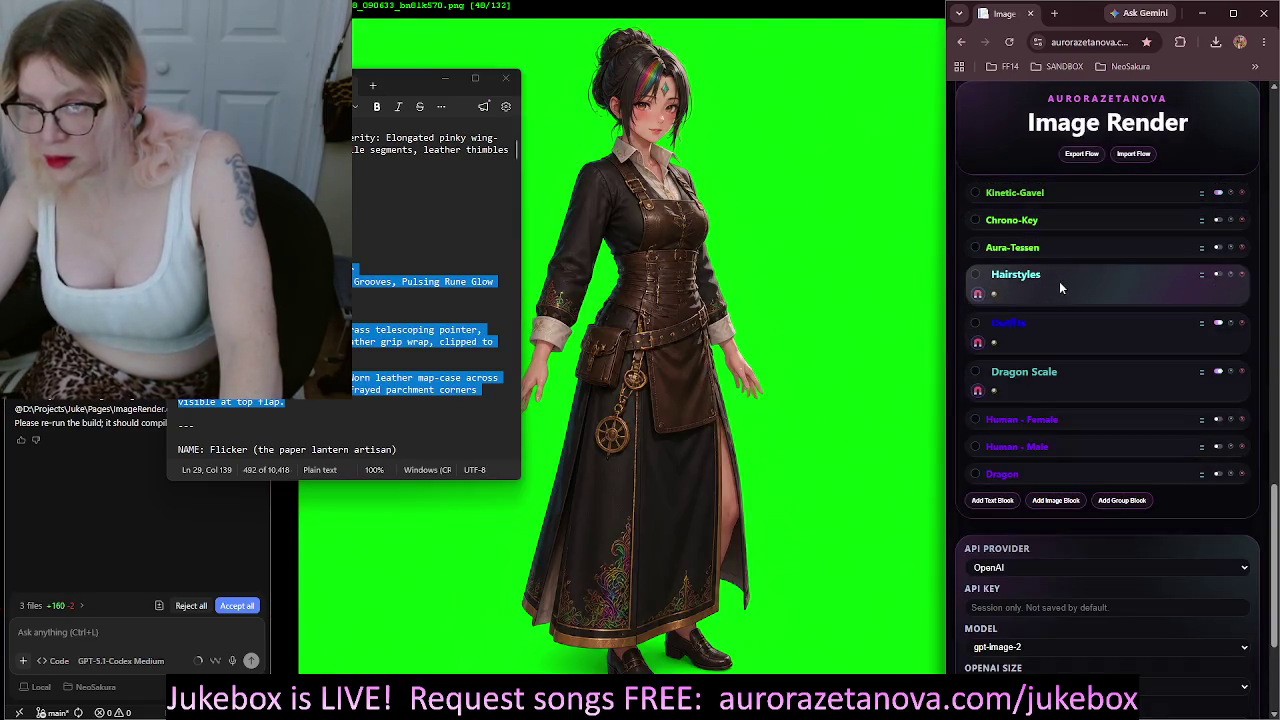
Set the Scale Color block's title in the Dragon Scale group to red
{"action": "left_click", "coordinate": [1128, 330]}
{"action": "left_click", "coordinate": [1110, 329]}
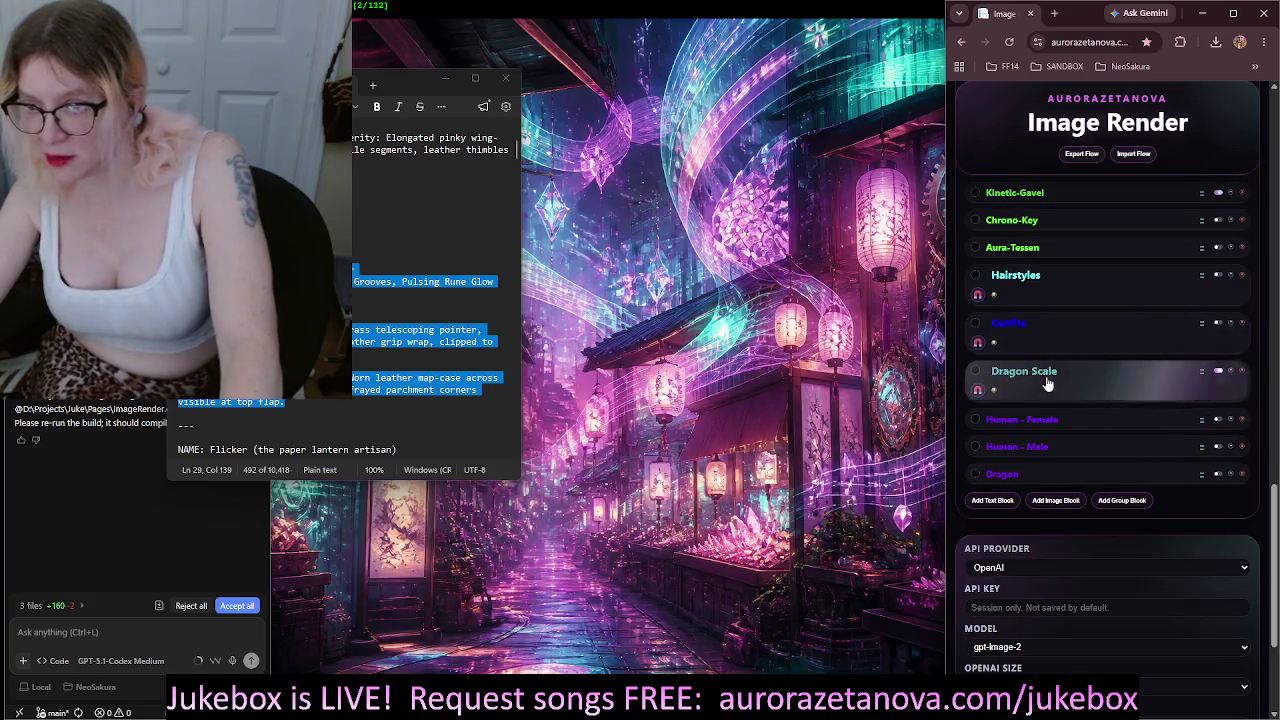
{"action": "left_click", "coordinate": [1050, 380]}
{"action": "double_click", "coordinate": [1032, 429]}
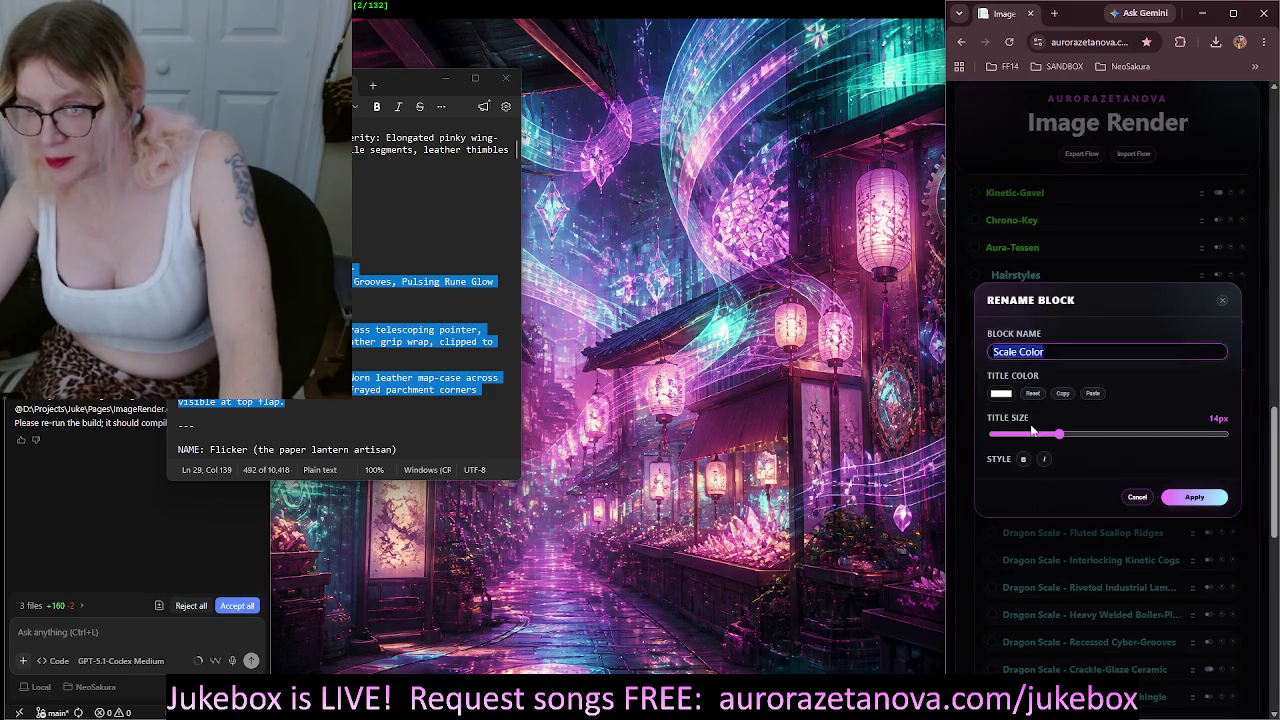
{"action": "left_click", "coordinate": [1013, 398]}
{"action": "left_click_drag", "start_coordinate": [1105, 410], "coordinate": [1124, 412]}
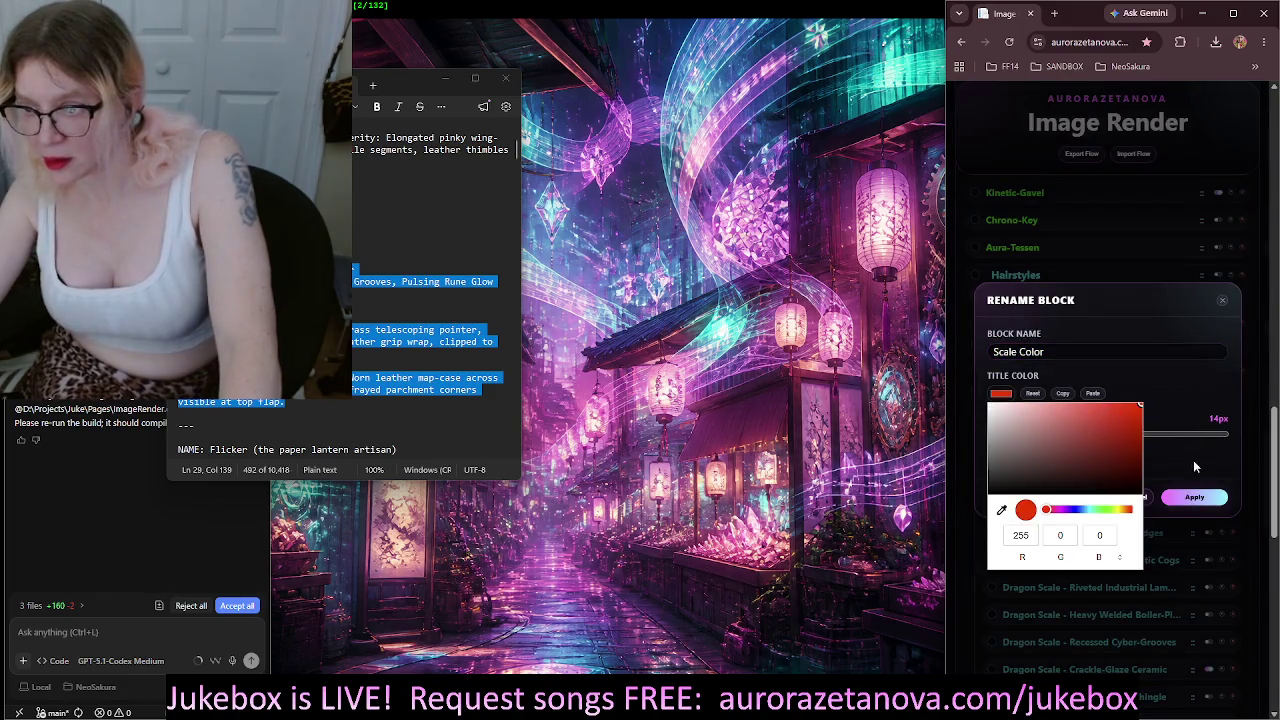
{"action": "left_click", "coordinate": [1192, 462]}
{"action": "left_click", "coordinate": [1194, 497]}
{"action": "left_click", "coordinate": [1080, 371]}
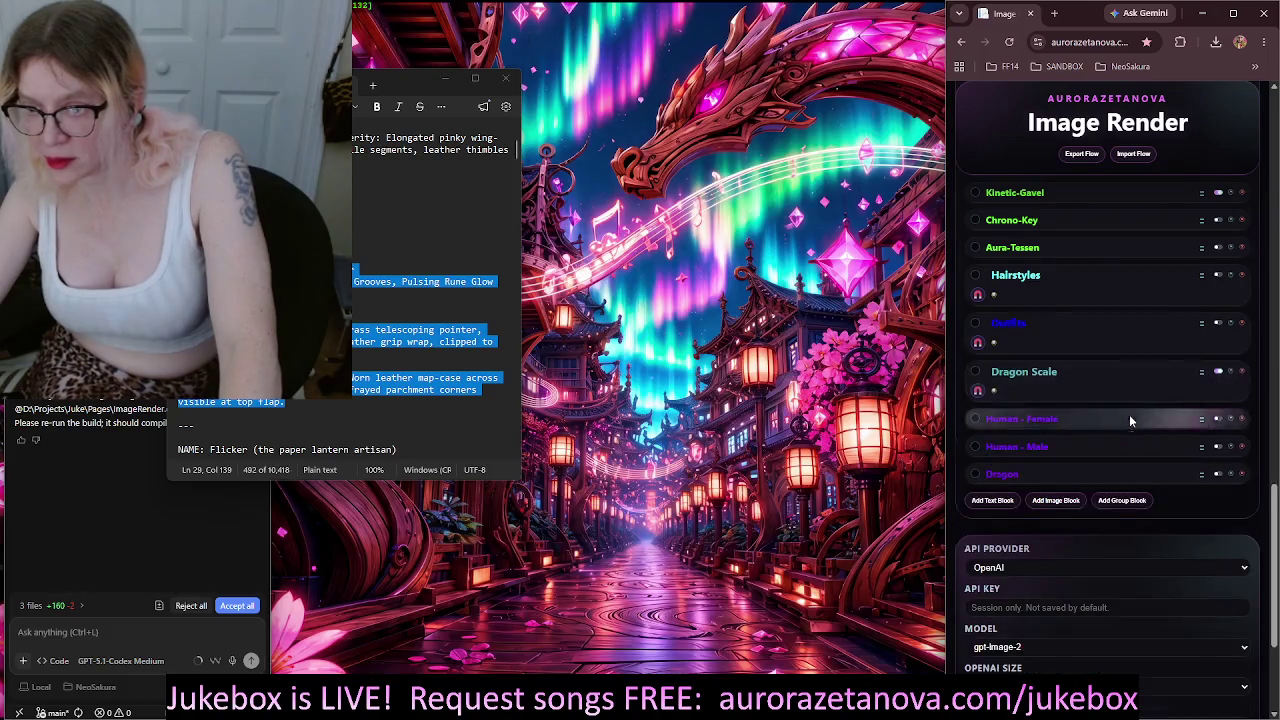
Expand and collapse the Human - Female, Human - Male and Dragon blocks to view their images
{"action": "scroll", "coordinate": [1130, 422], "scroll_direction": "down", "scroll_amount": 1}
{"action": "left_click", "coordinate": [1040, 360]}
{"action": "left_click", "coordinate": [1053, 356]}
{"action": "left_click", "coordinate": [1022, 380]}
{"action": "left_click", "coordinate": [1022, 380]}
{"action": "left_click", "coordinate": [1022, 410]}
{"action": "left_click", "coordinate": [1022, 410]}
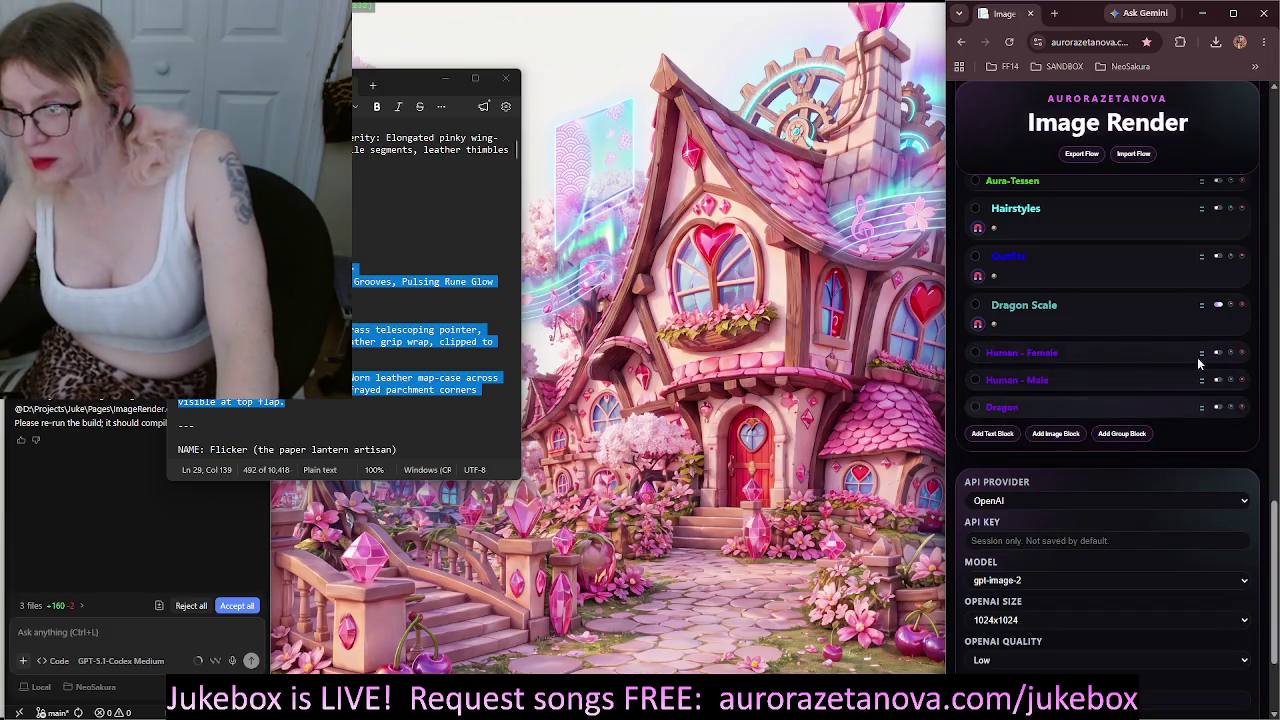
Scroll the Image Render panel back up to the Character Automation section
{"action": "scroll", "coordinate": [1185, 384], "scroll_direction": "up", "scroll_amount": 1}
{"action": "scroll", "coordinate": [1185, 391], "scroll_direction": "up", "scroll_amount": 3}
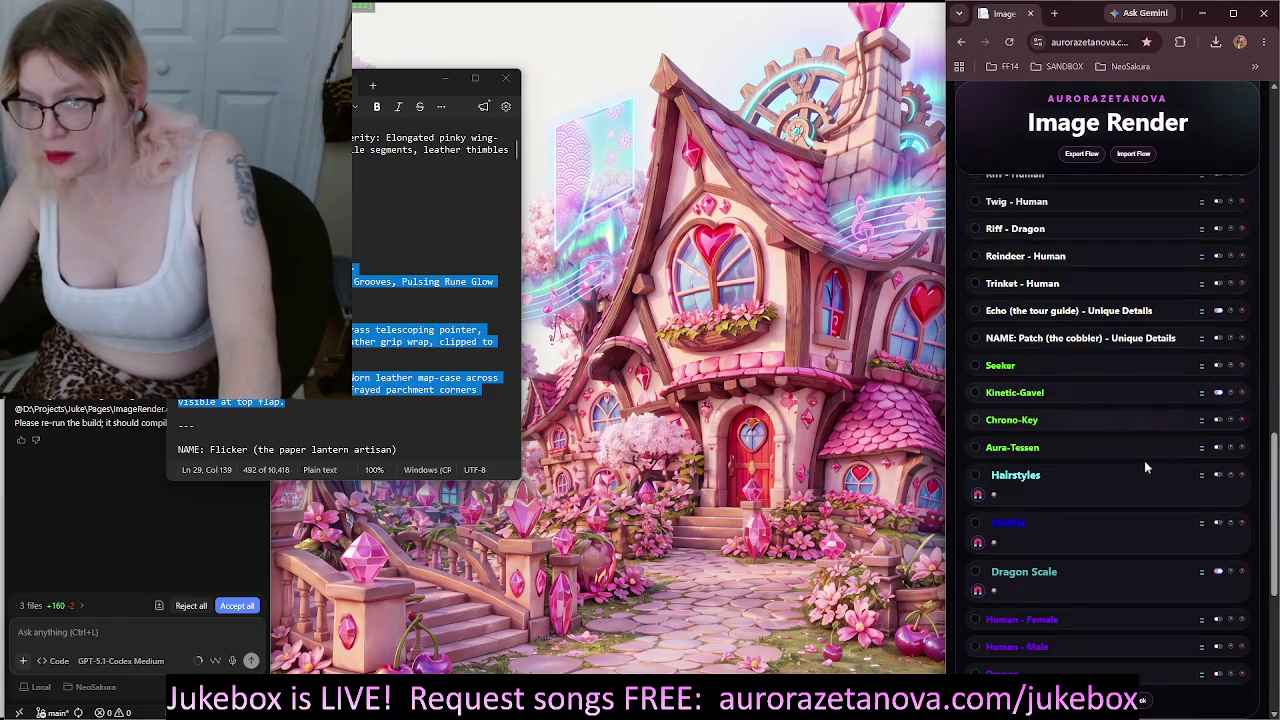
{"action": "scroll", "coordinate": [1149, 569], "scroll_direction": "up", "scroll_amount": 2}
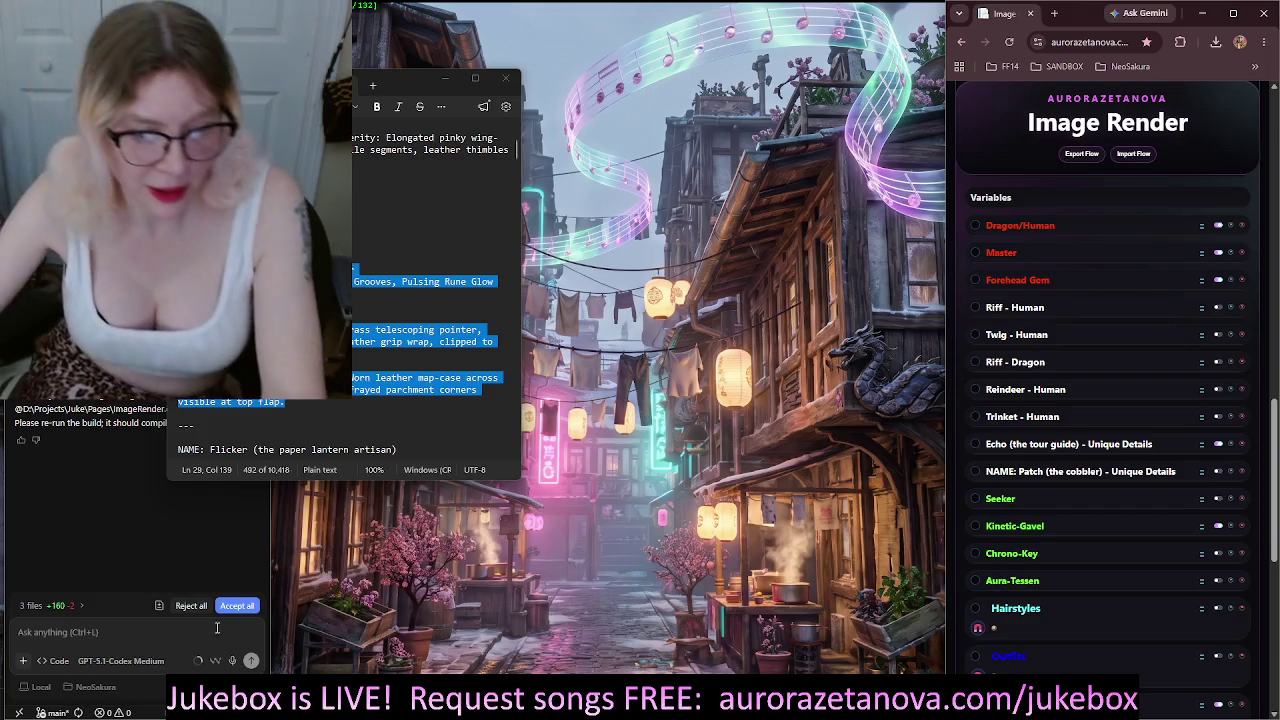
{"action": "scroll", "coordinate": [1044, 317], "scroll_direction": "up", "scroll_amount": 10}
{"action": "scroll", "coordinate": [1044, 317], "scroll_direction": "up", "scroll_amount": 5}
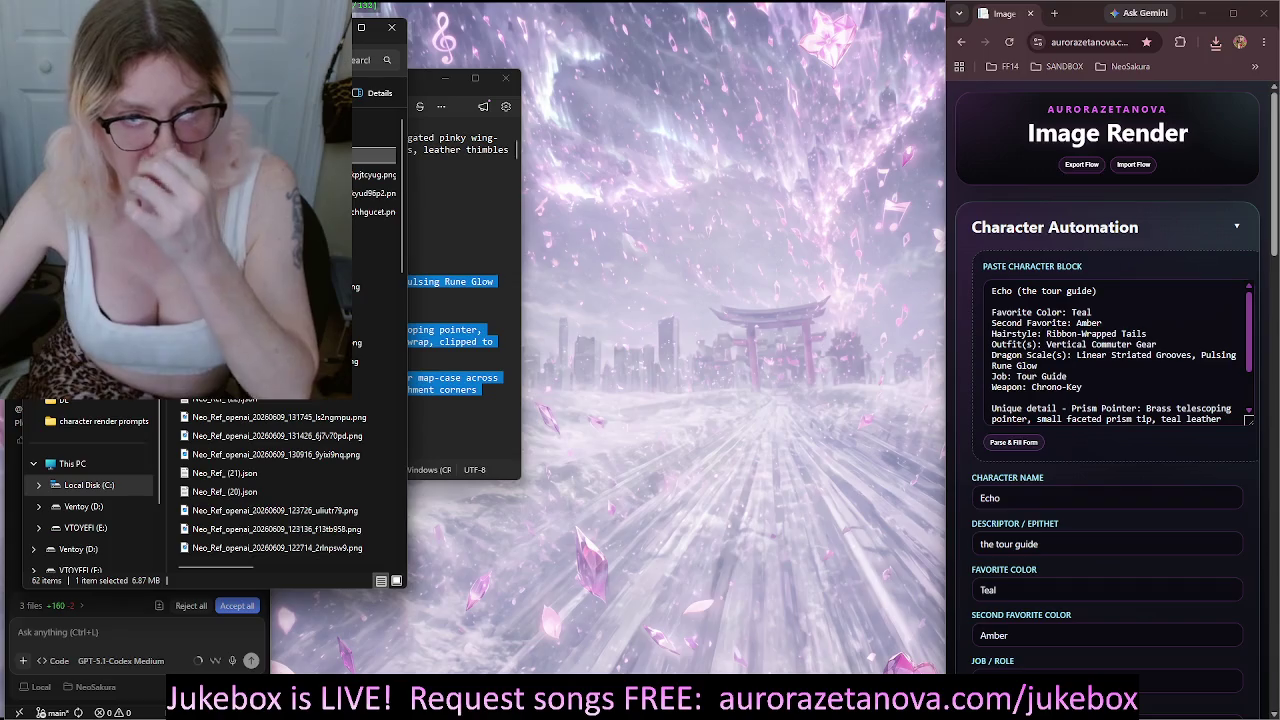
Preview the green-screen render, then move Template.json to Ventoy (D:), replacing the existing copy
{"action": "double_click", "coordinate": [373, 212]}
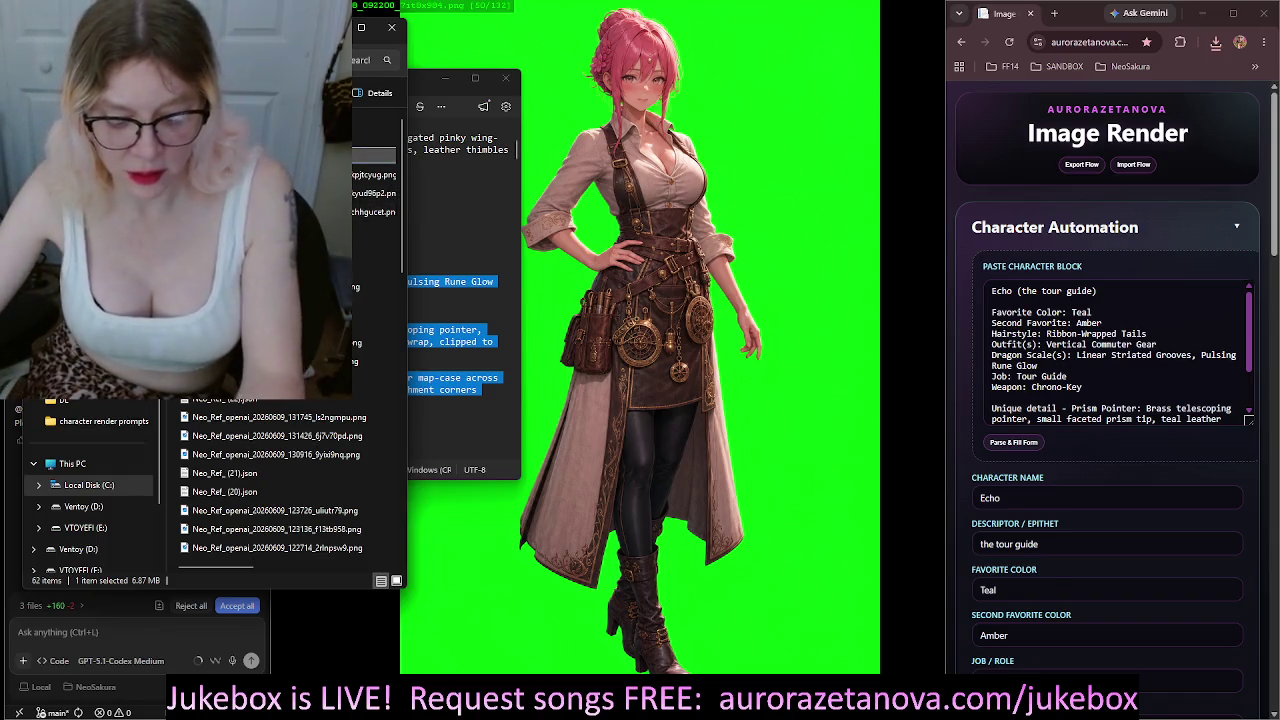
{"action": "key", "text": "Right"}
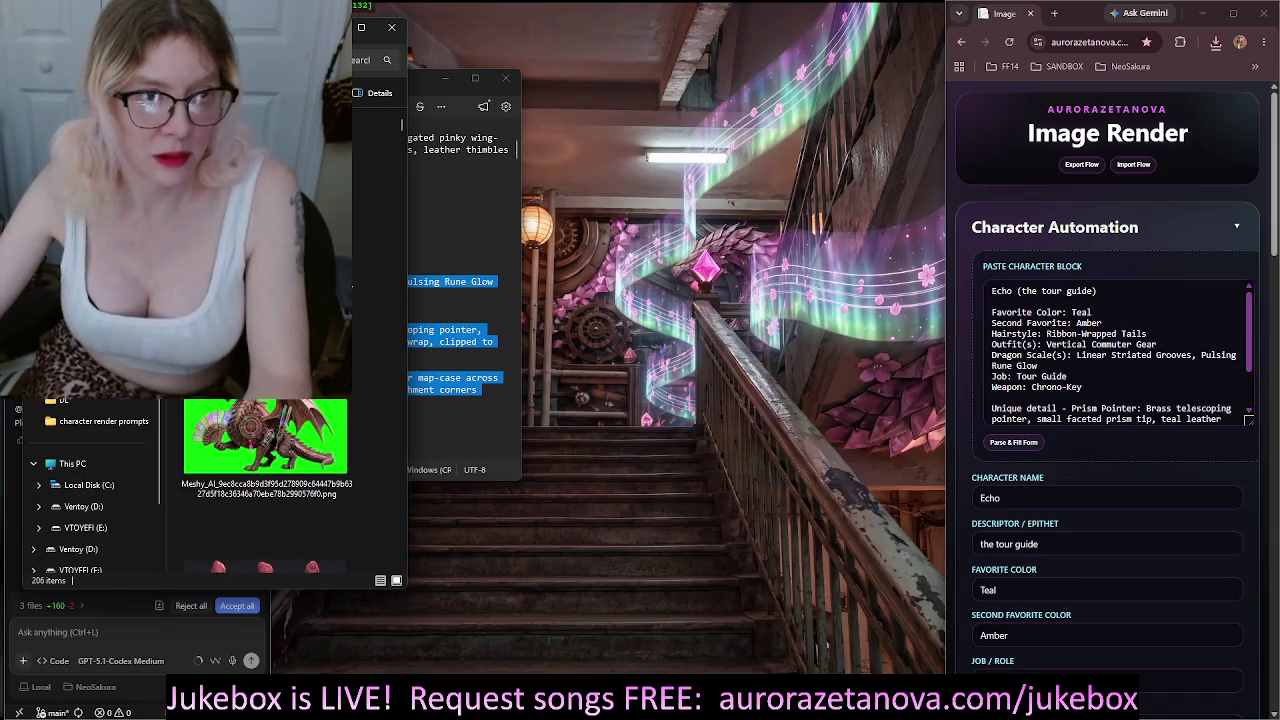
{"action": "left_click", "coordinate": [78, 549]}
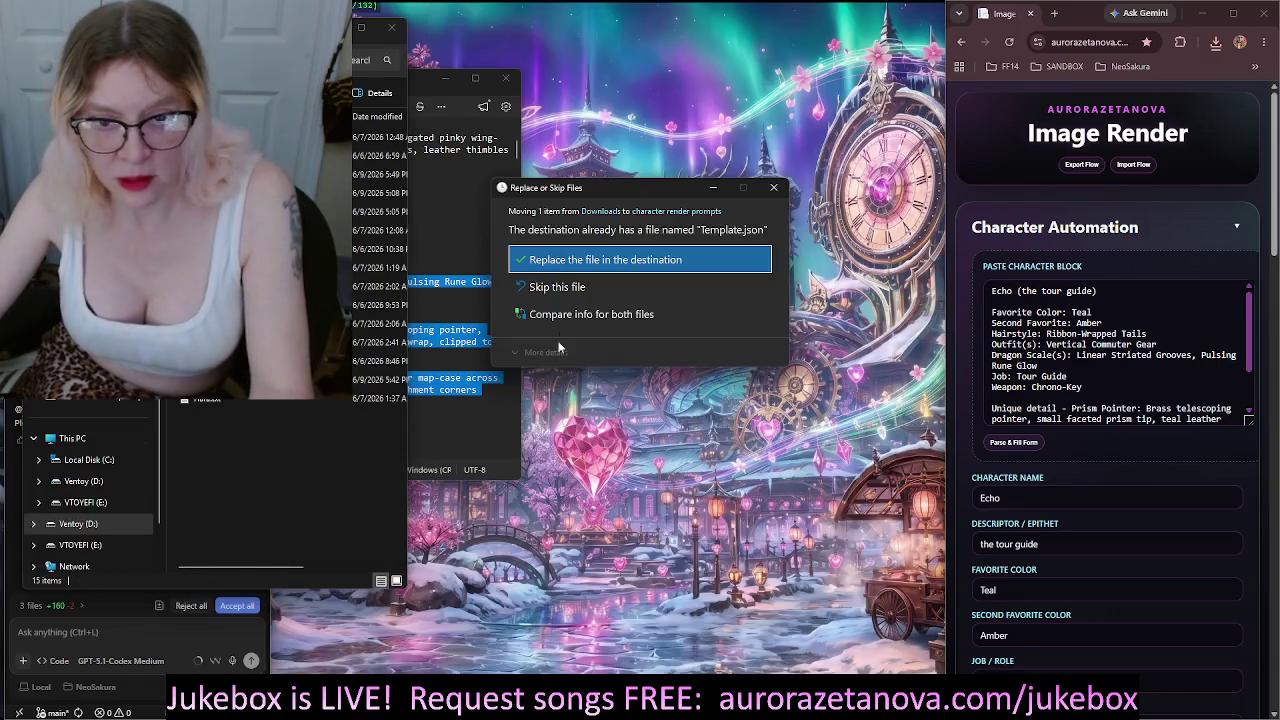
{"action": "left_click", "coordinate": [535, 251]}
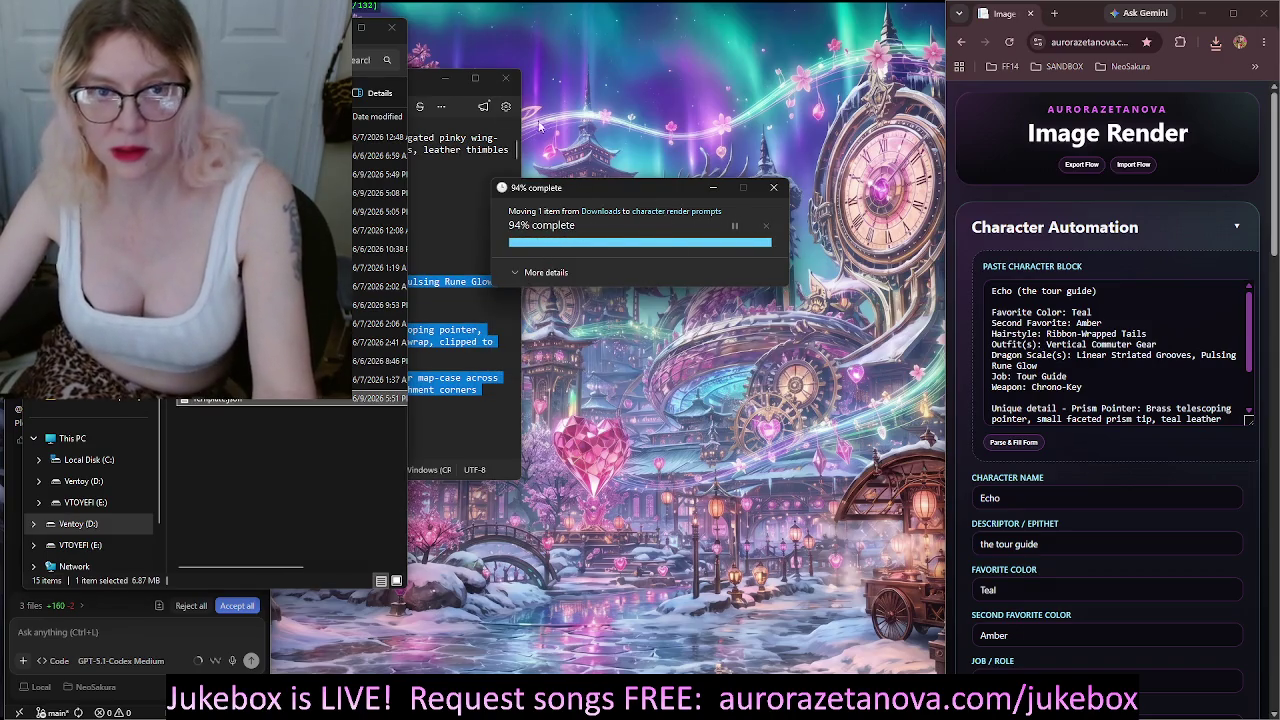
{"action": "left_click", "coordinate": [385, 30]}
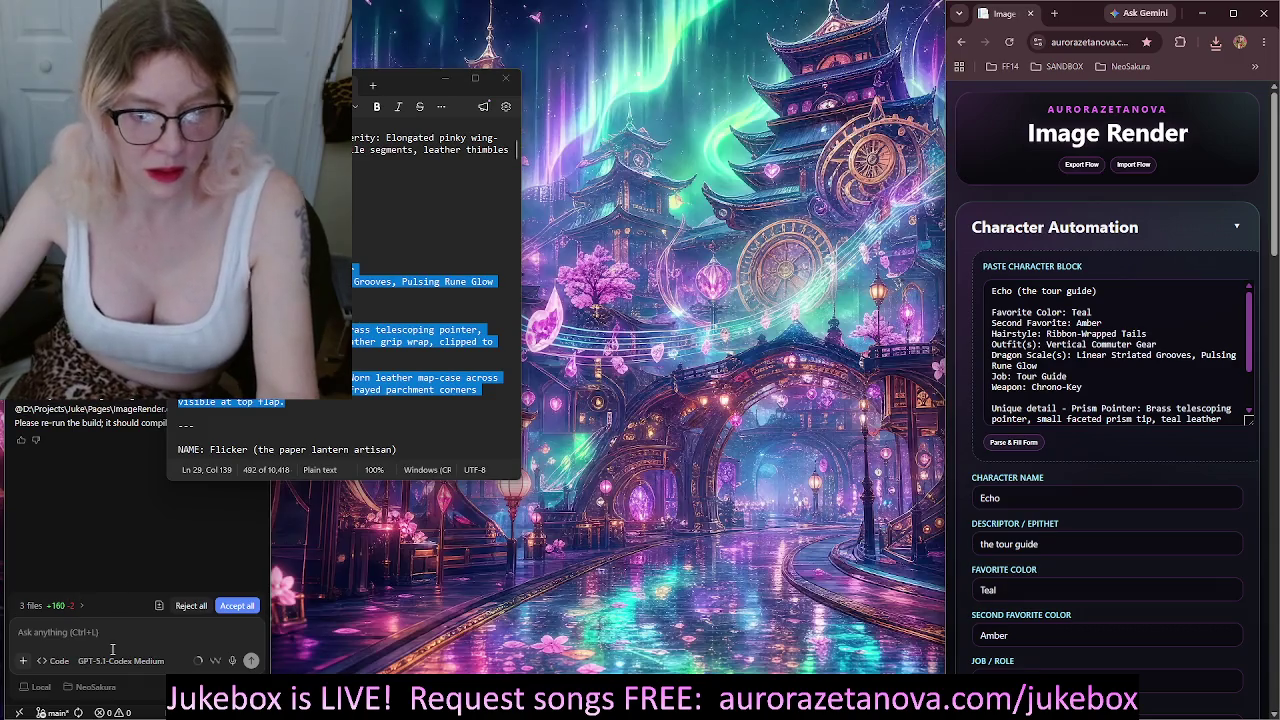
{"action": "left_click", "coordinate": [111, 642]}
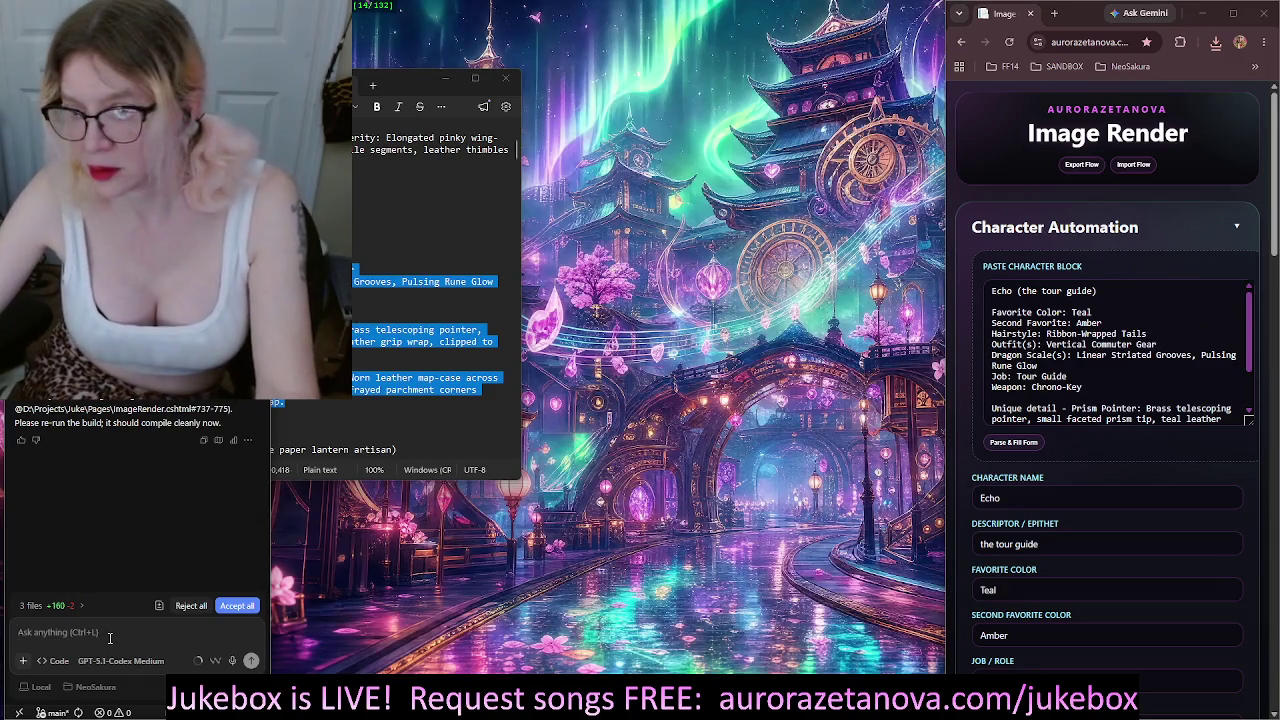
{"action": "left_click", "coordinate": [232, 661]}
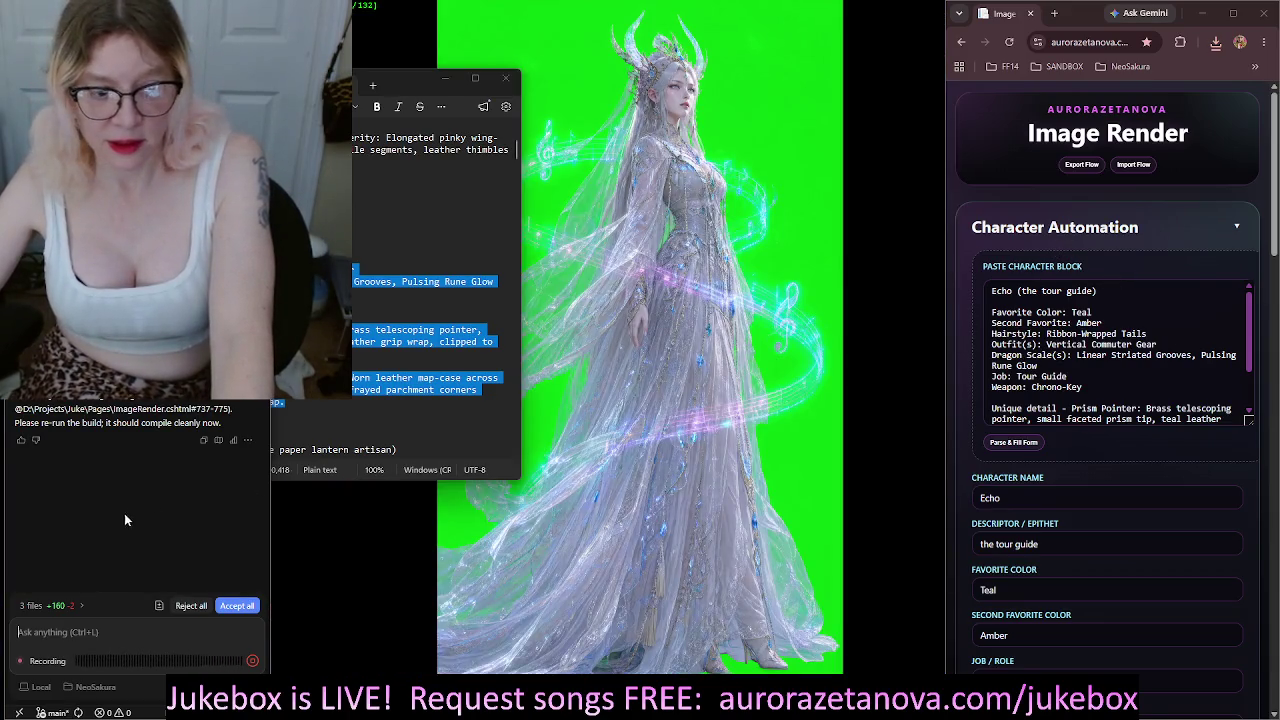
{"action": "scroll", "coordinate": [1137, 491], "scroll_direction": "down", "scroll_amount": 10}
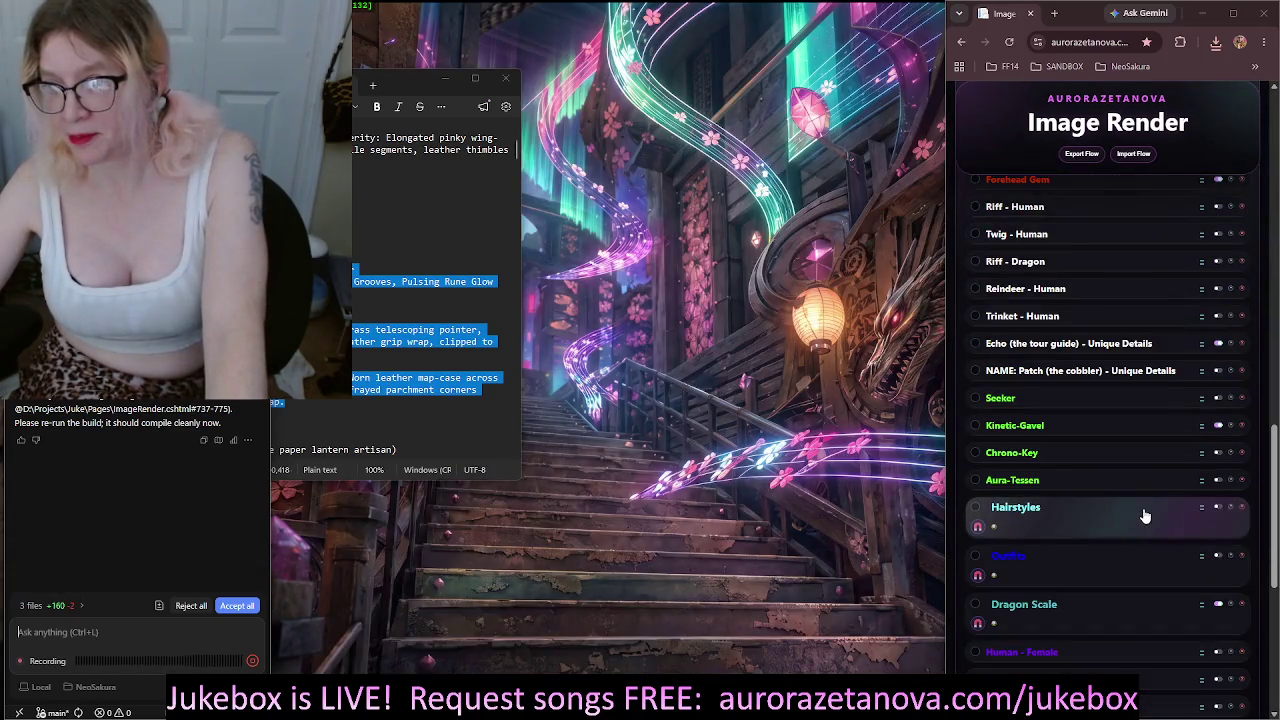
{"action": "left_click", "coordinate": [253, 661]}
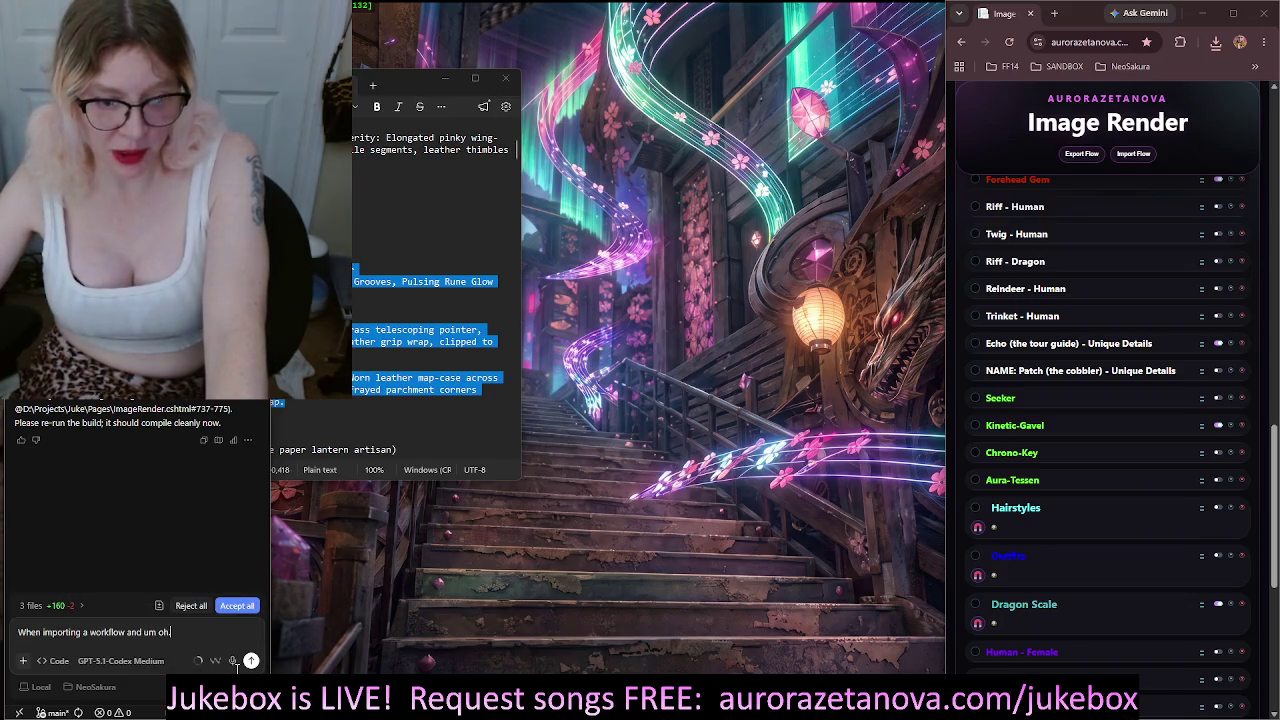
{"action": "left_click_drag", "start_coordinate": [172, 632], "coordinate": [3, 627]}
{"action": "mouse_move", "coordinate": [198, 665]}
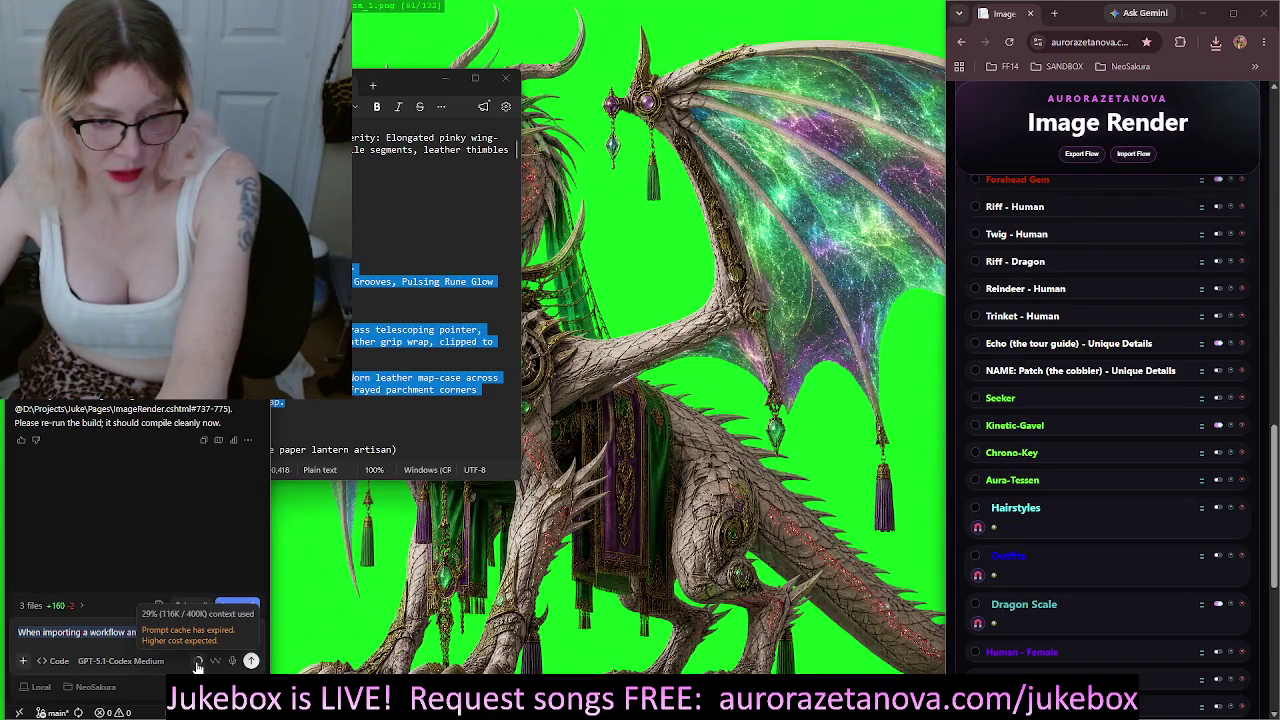
{"action": "key", "text": "ctrl+a"}
{"action": "key", "text": "BackSpace"}
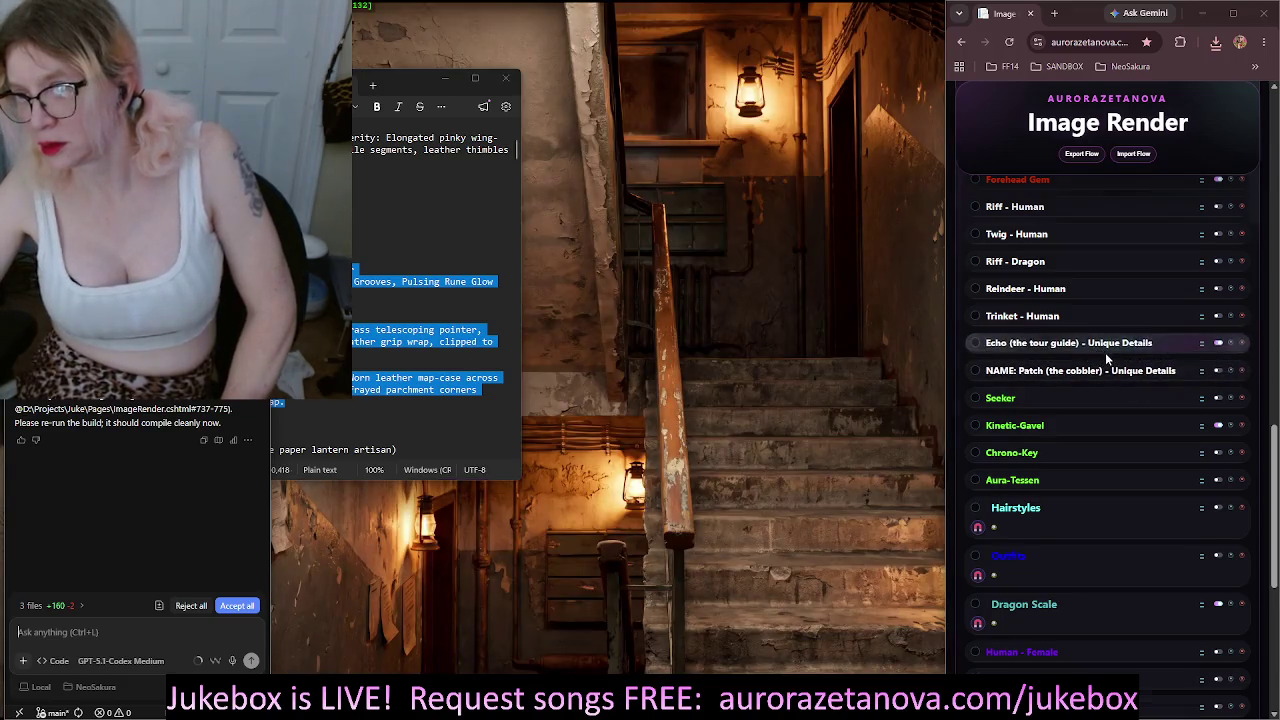
Select the Echo (the tour guide) workflow and scroll through its variable blocks
{"action": "left_click", "coordinate": [1105, 352]}
{"action": "scroll", "coordinate": [1126, 400], "scroll_direction": "down", "scroll_amount": 1}
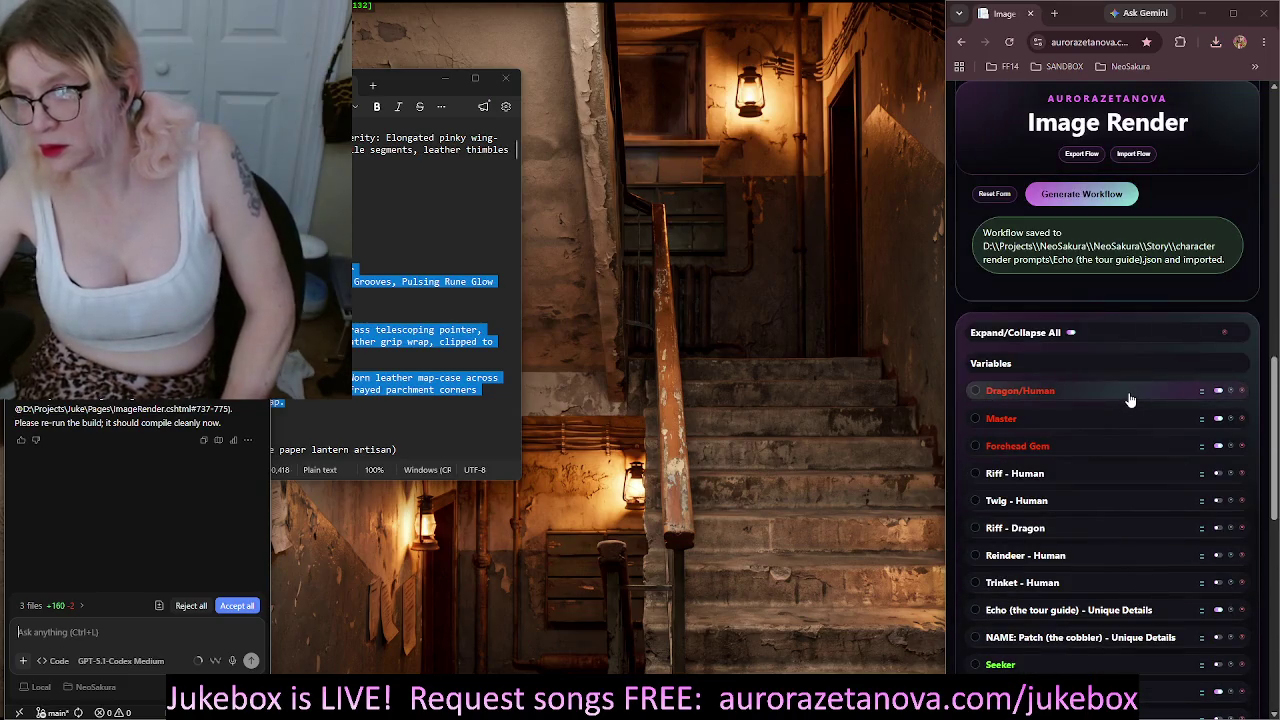
{"action": "scroll", "coordinate": [1128, 400], "scroll_direction": "down", "scroll_amount": 2}
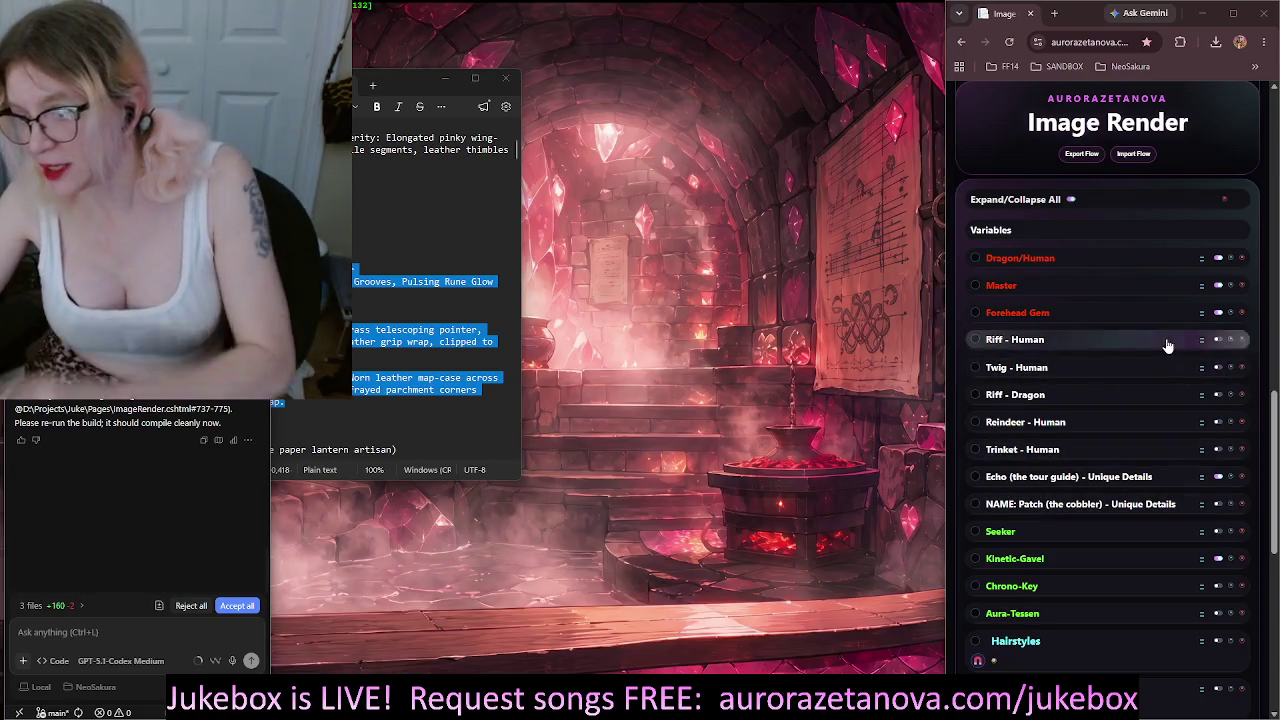
{"action": "scroll", "coordinate": [1143, 378], "scroll_direction": "down", "scroll_amount": 2}
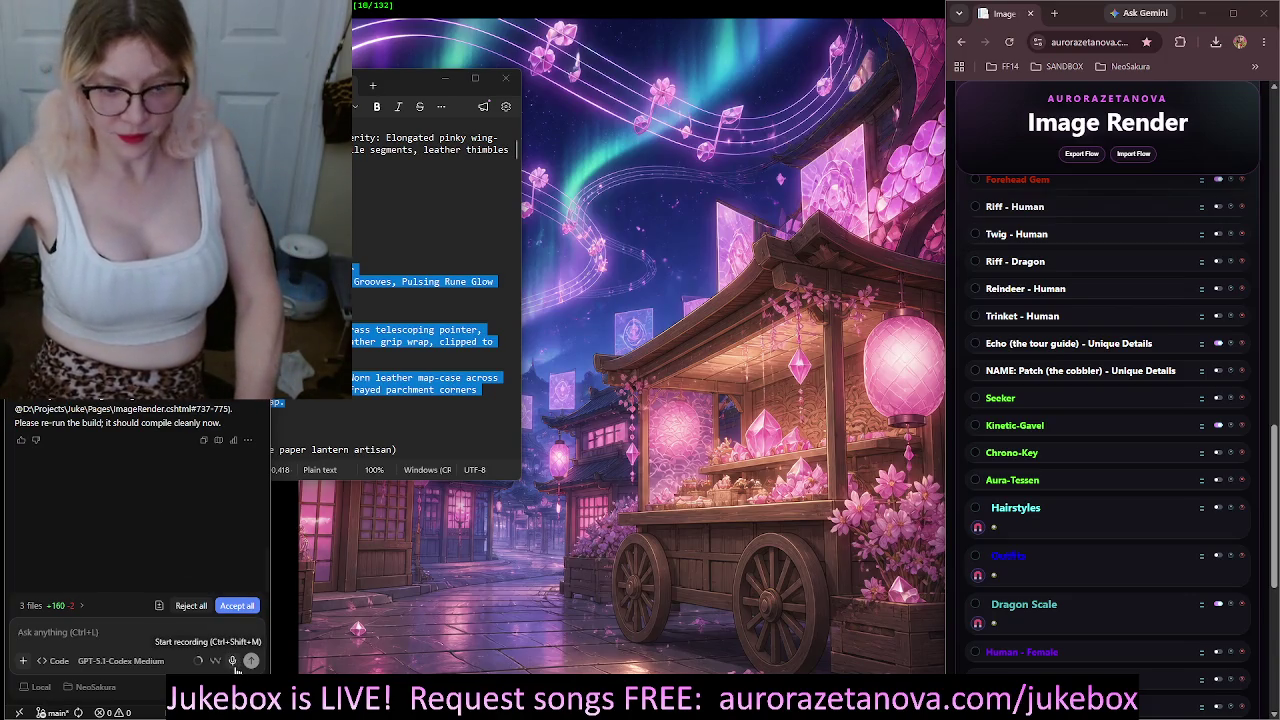
Start dictating a request to the assistant while reviewing blocks, then open Riff - Human's rename settings
{"action": "left_click", "coordinate": [234, 663]}
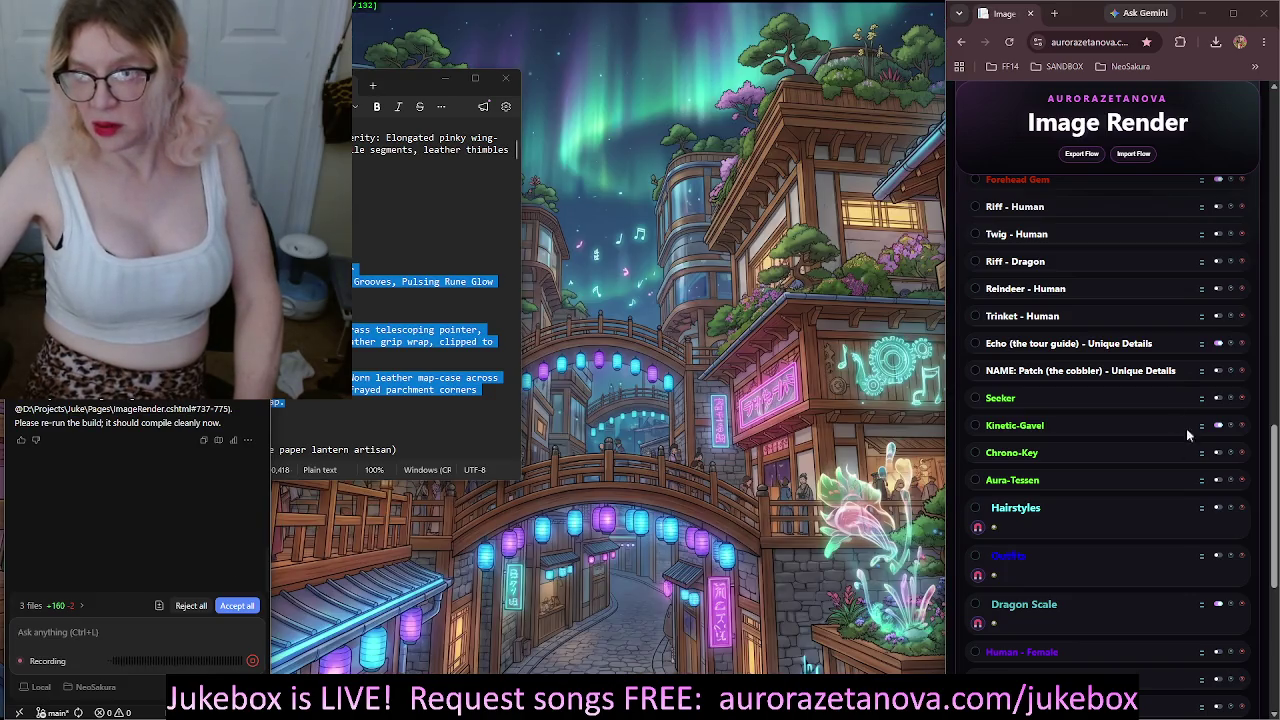
{"action": "scroll", "coordinate": [1161, 386], "scroll_direction": "up", "scroll_amount": 3}
{"action": "scroll", "coordinate": [1175, 417], "scroll_direction": "down", "scroll_amount": 3}
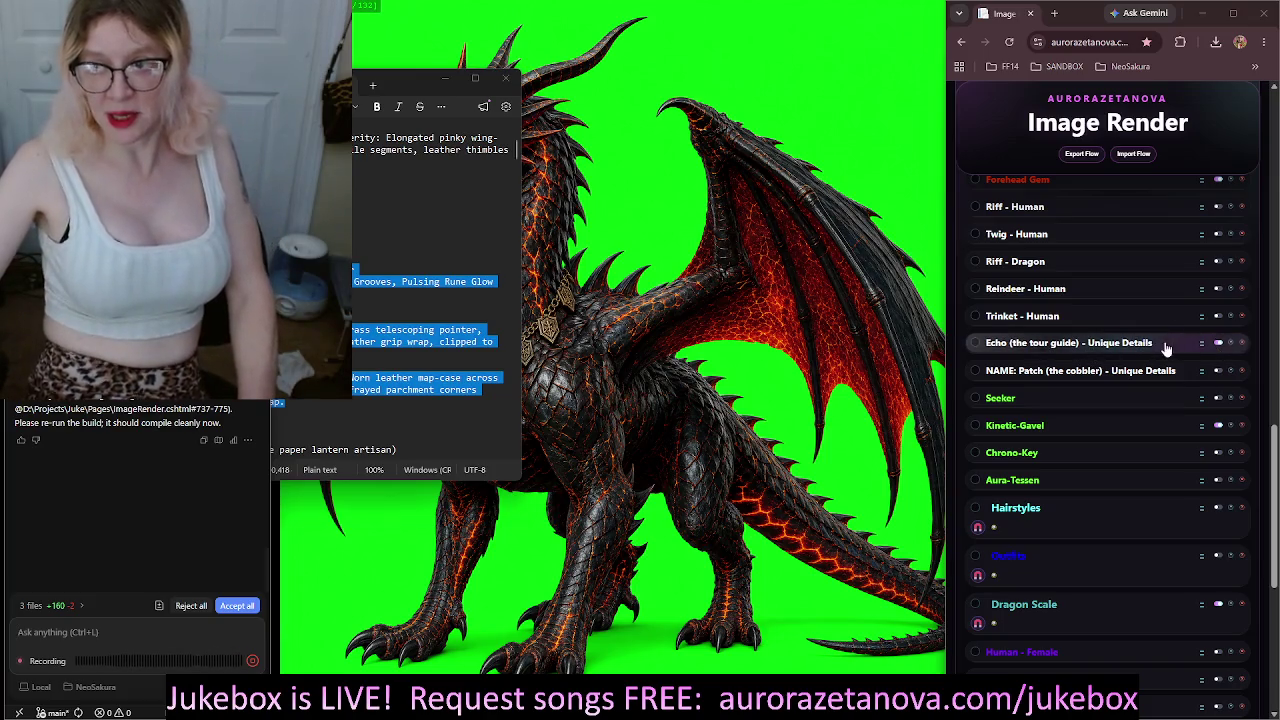
{"action": "scroll", "coordinate": [1100, 360], "scroll_direction": "down", "scroll_amount": 3}
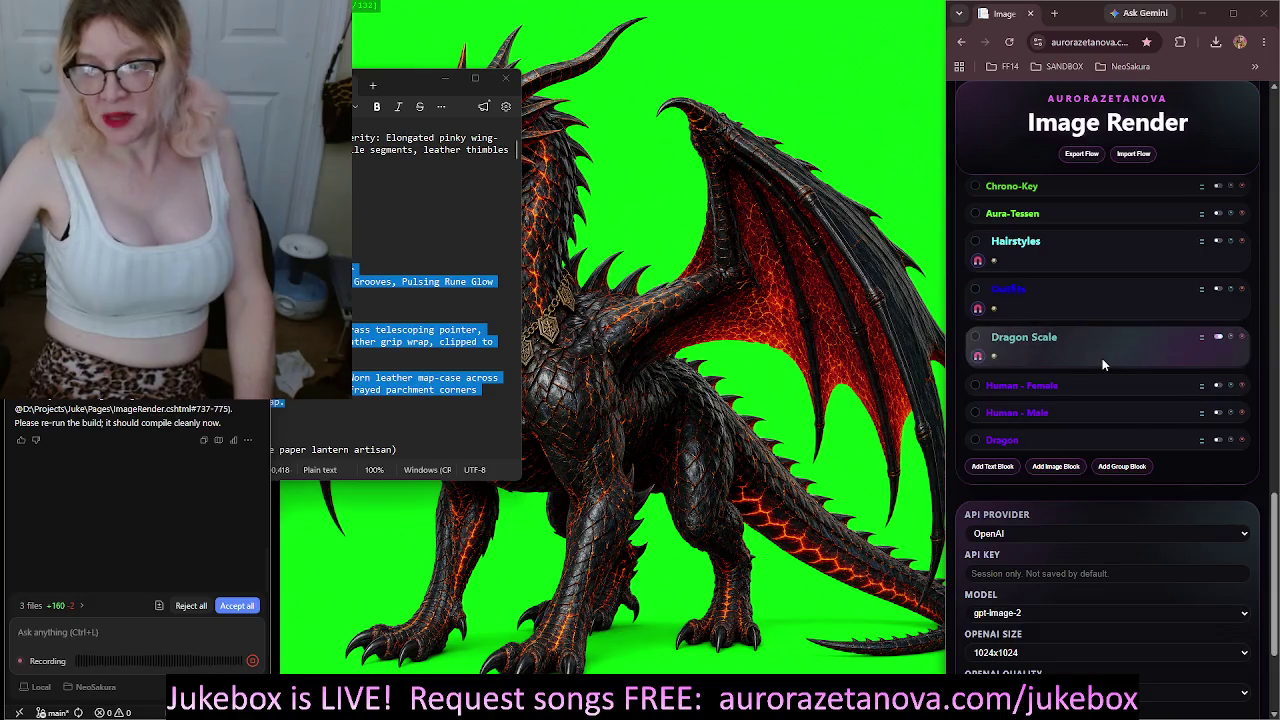
{"action": "scroll", "coordinate": [1110, 361], "scroll_direction": "up", "scroll_amount": 5}
{"action": "scroll", "coordinate": [1118, 368], "scroll_direction": "down", "scroll_amount": 3}
{"action": "scroll", "coordinate": [1124, 377], "scroll_direction": "up", "scroll_amount": 3}
{"action": "scroll", "coordinate": [1125, 380], "scroll_direction": "down", "scroll_amount": 3}
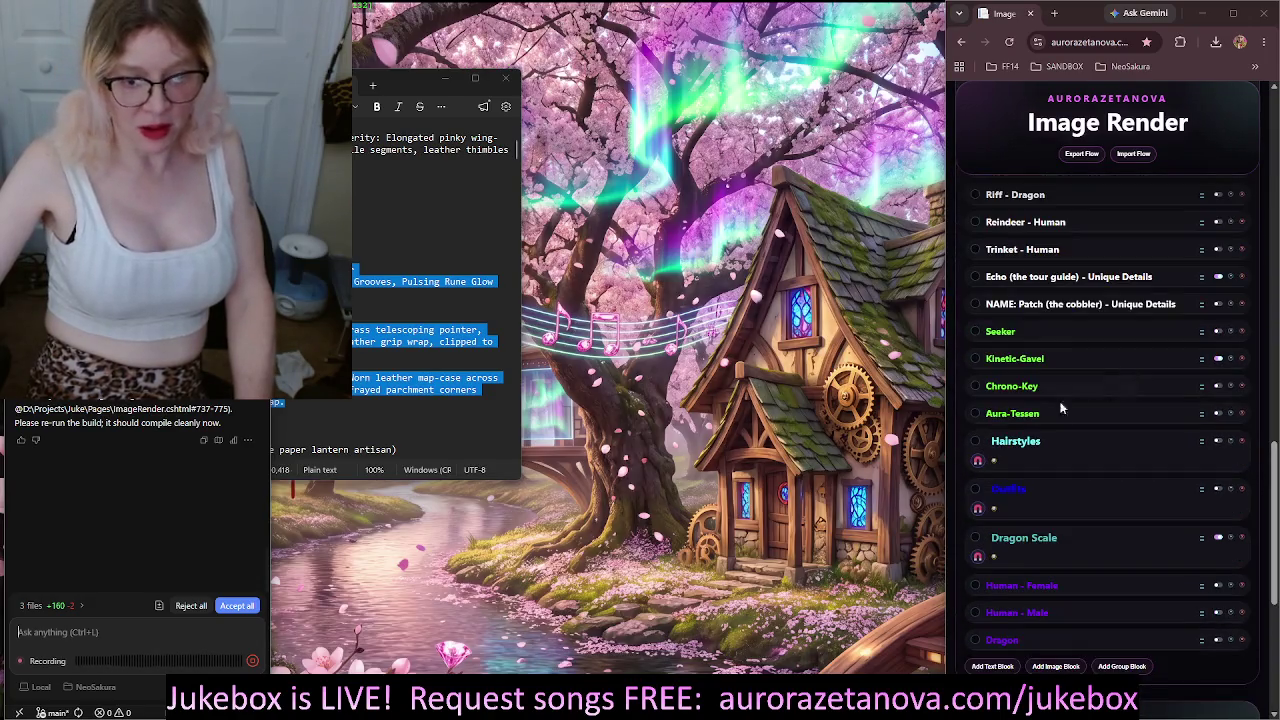
{"action": "scroll", "coordinate": [1135, 430], "scroll_direction": "up", "scroll_amount": 3}
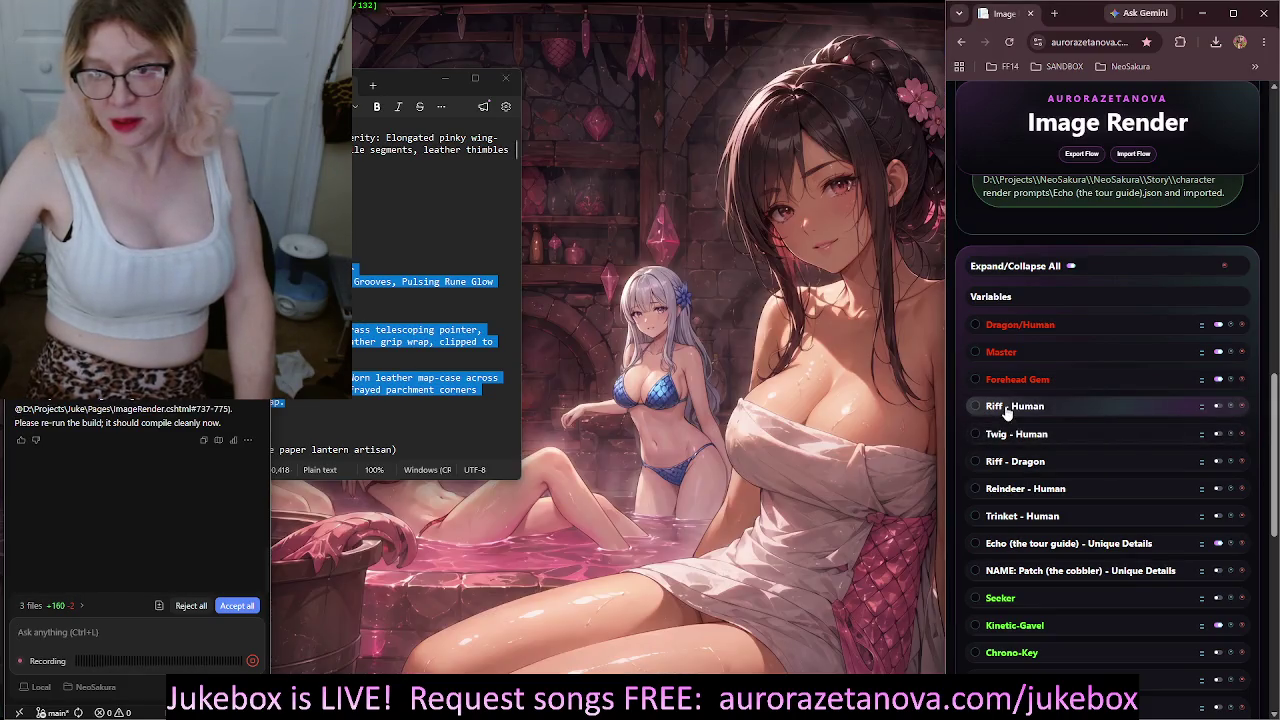
{"action": "double_click", "coordinate": [1010, 407]}
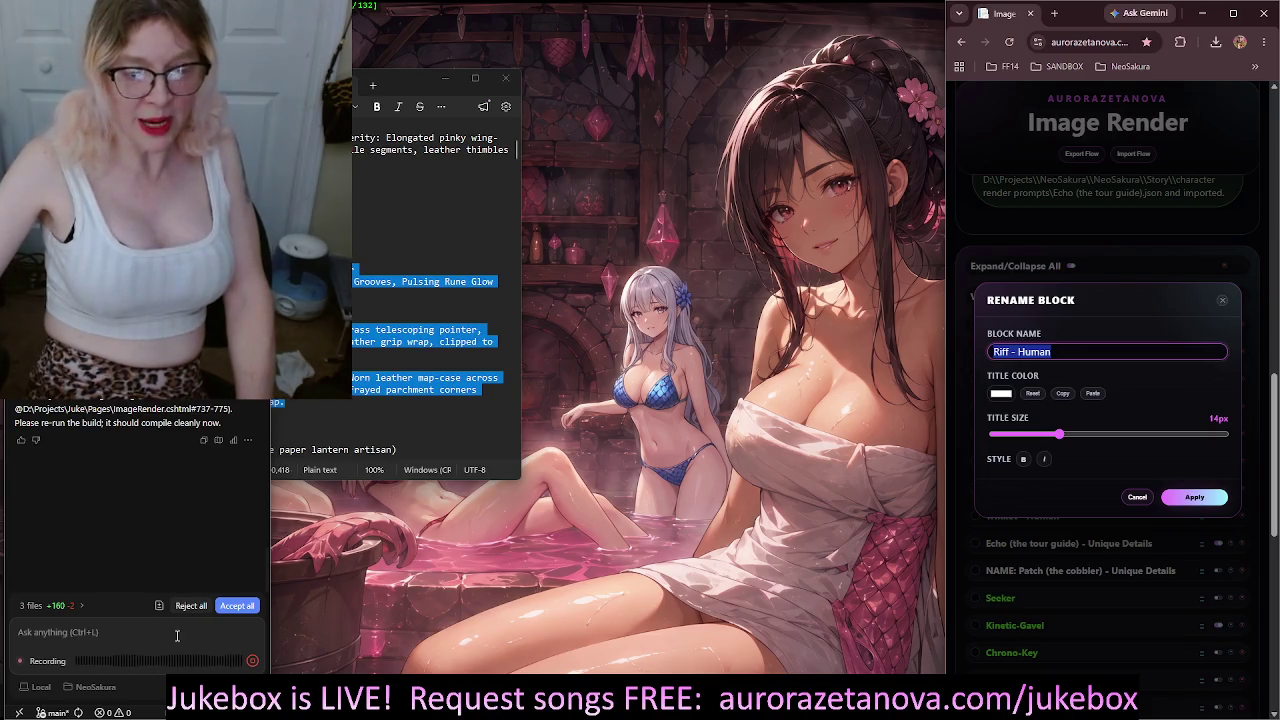
Finish the dictation, send it to the AI chat, and close the Riff - Human rename dialog unchanged
{"action": "left_click", "coordinate": [239, 643]}
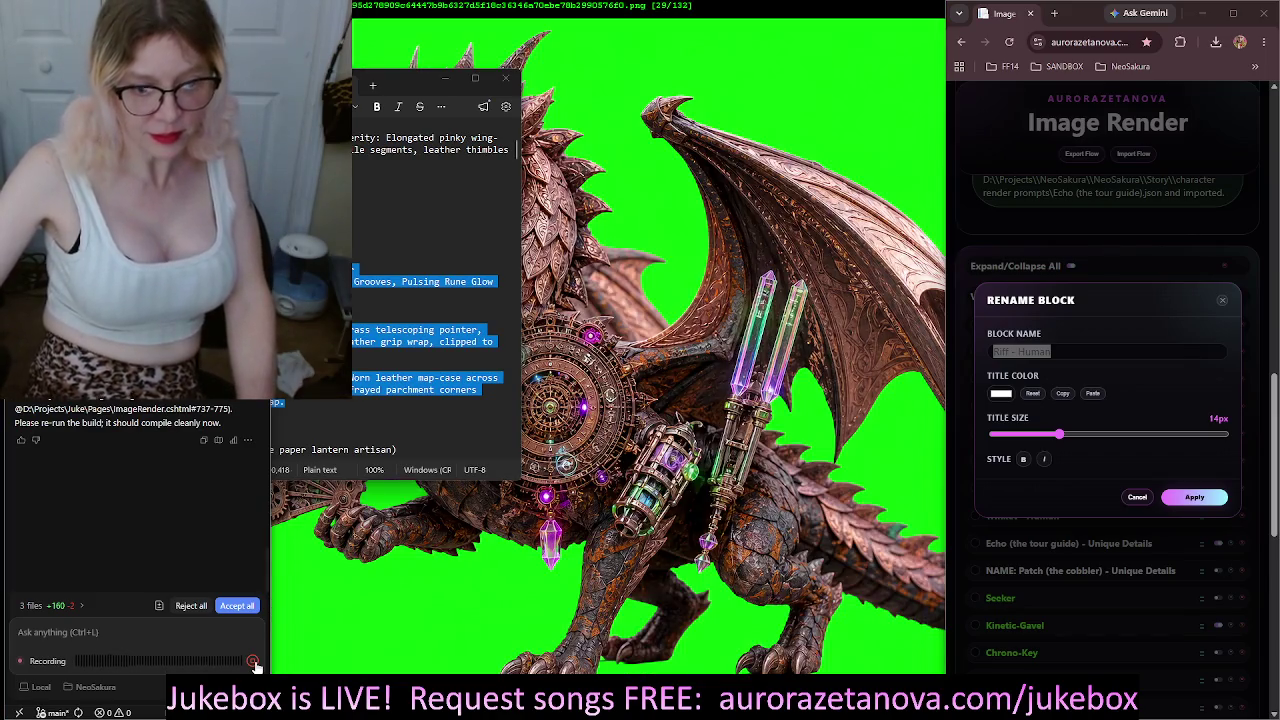
{"action": "left_click", "coordinate": [254, 662]}
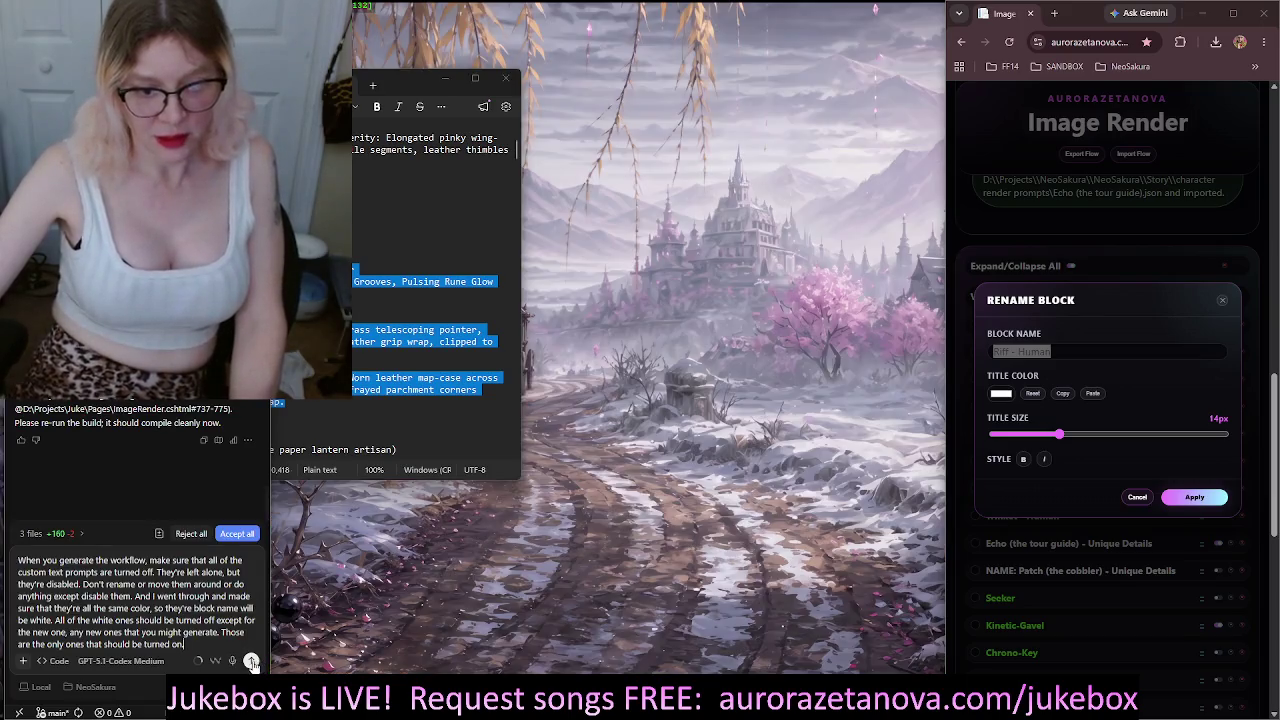
{"action": "left_click", "coordinate": [252, 662]}
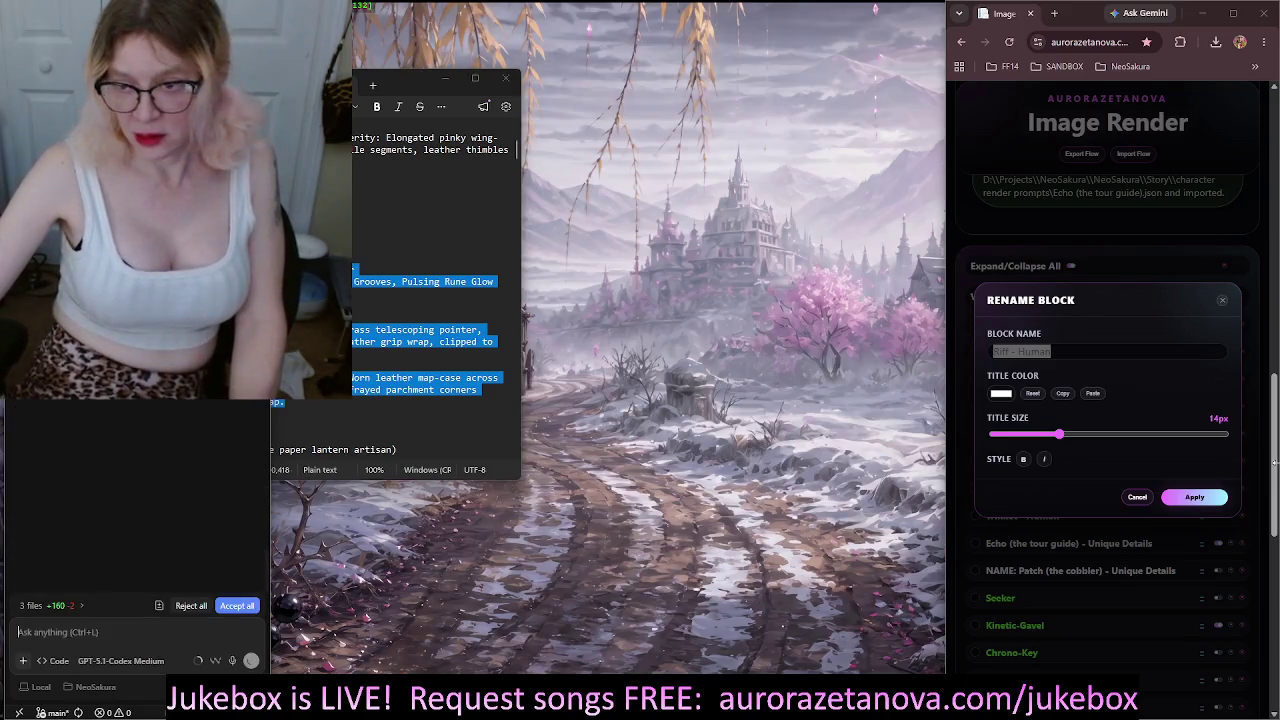
{"action": "left_click", "coordinate": [1223, 302]}
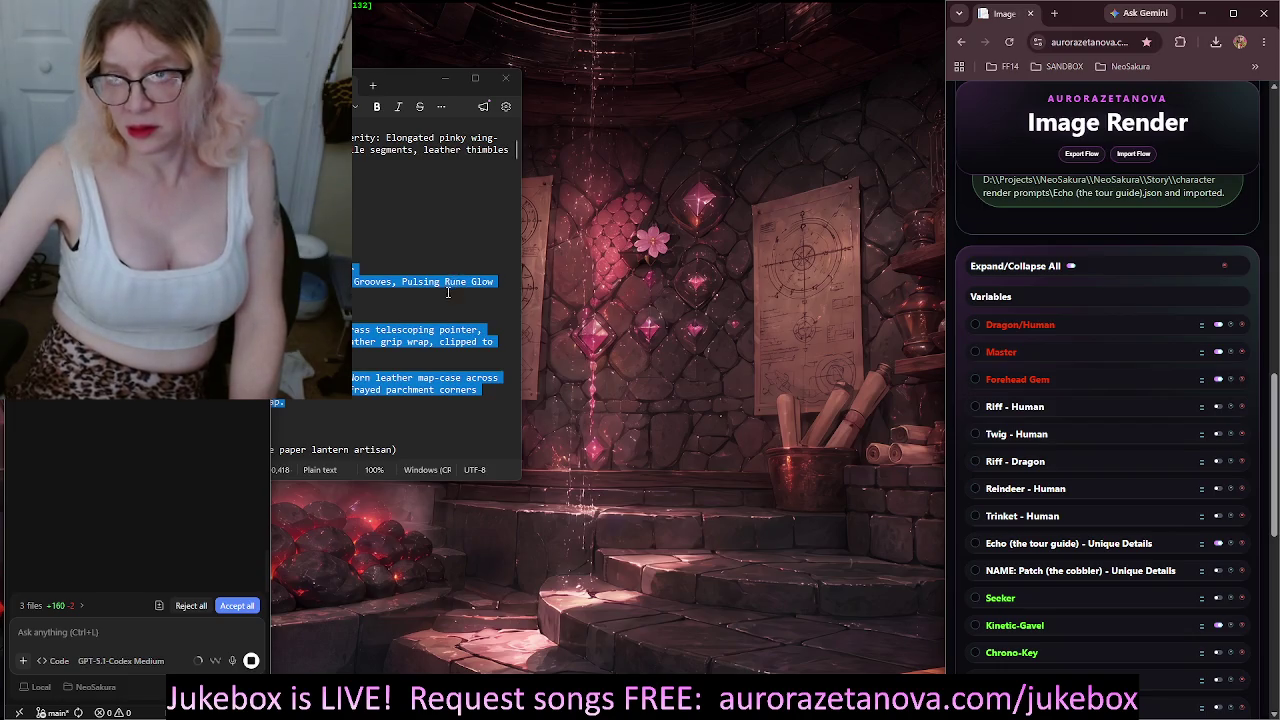
Paste the OpenAI API key into the API Key field under the API settings
{"action": "left_click", "coordinate": [437, 310]}
{"action": "left_click_drag", "start_coordinate": [1275, 440], "coordinate": [1275, 575]}
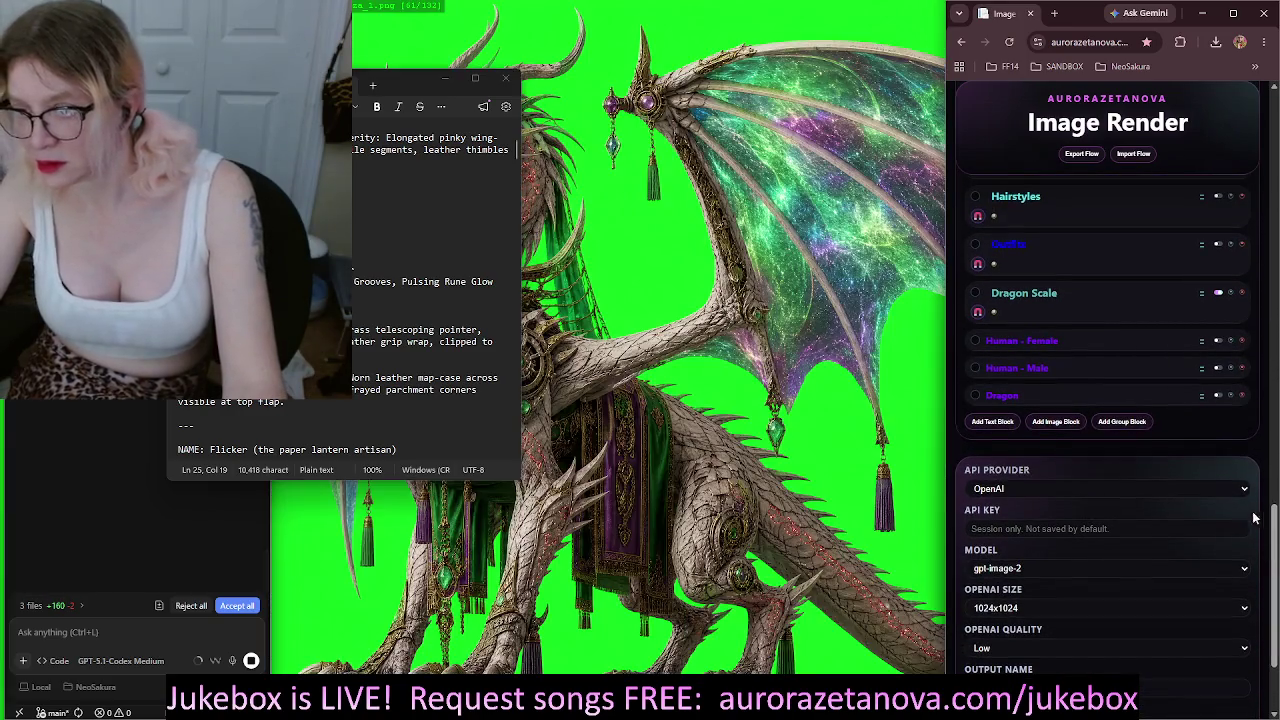
{"action": "scroll", "coordinate": [1074, 466], "scroll_direction": "down", "scroll_amount": 2}
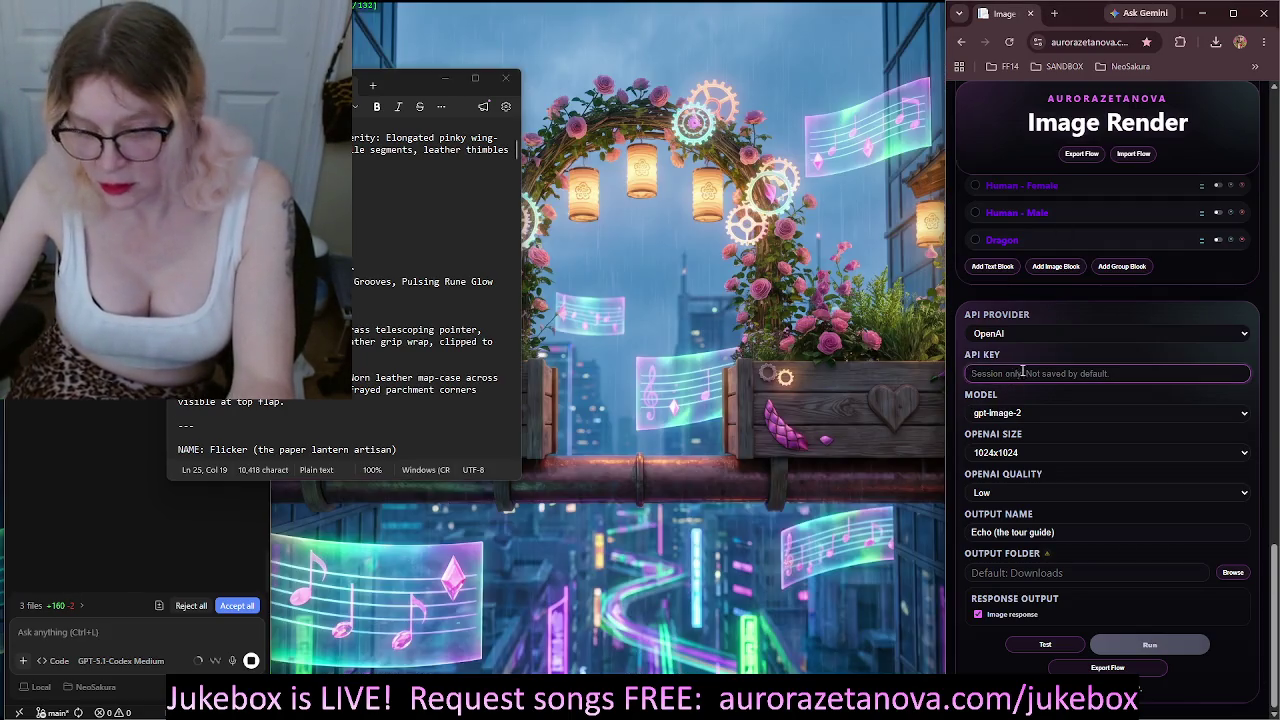
{"action": "left_click", "coordinate": [1020, 375]}
{"action": "key", "text": "ctrl+v"}
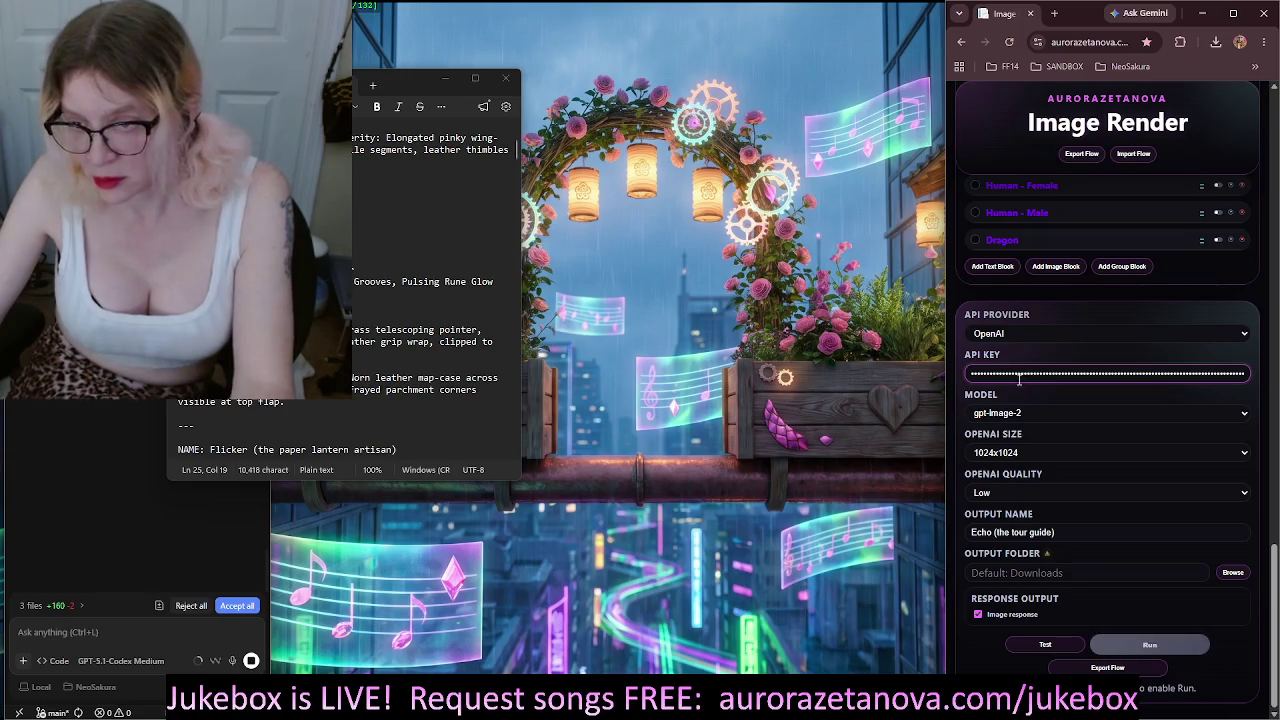
Run image generation and scroll up to view the green-screen dragon render
{"action": "left_click", "coordinate": [1188, 644]}
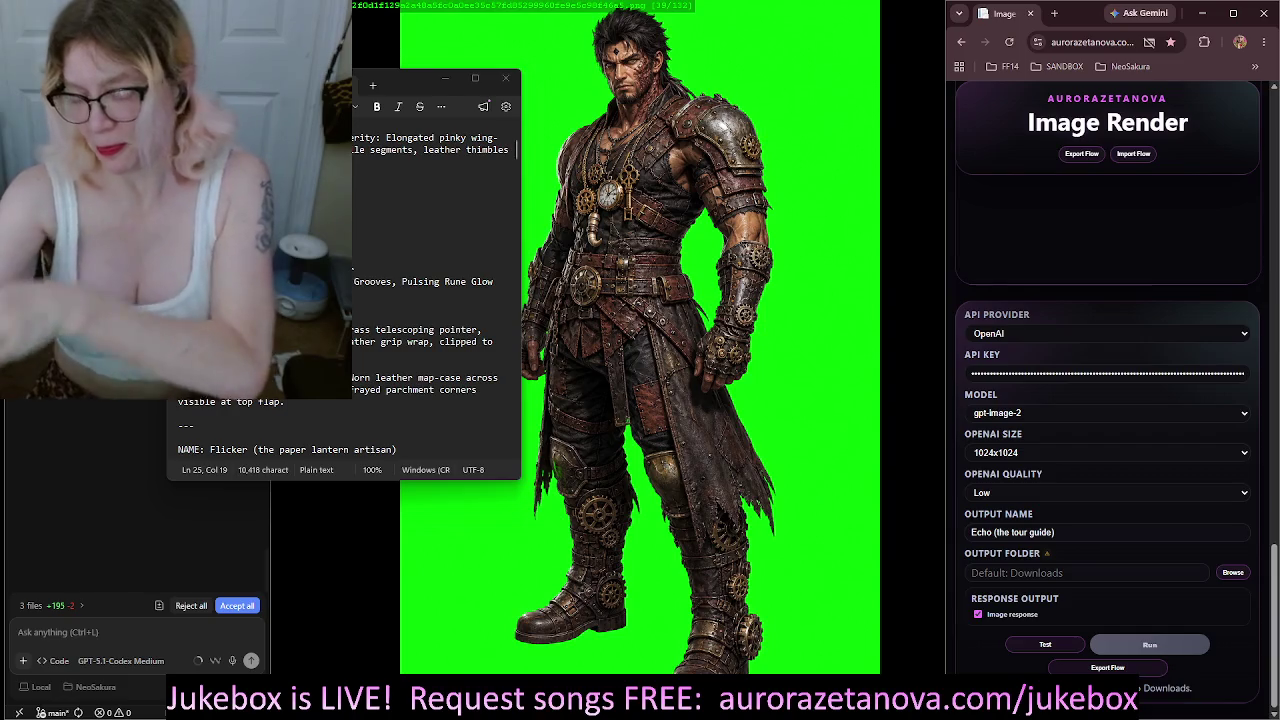
{"action": "scroll", "coordinate": [1127, 324], "scroll_direction": "up", "scroll_amount": 5}
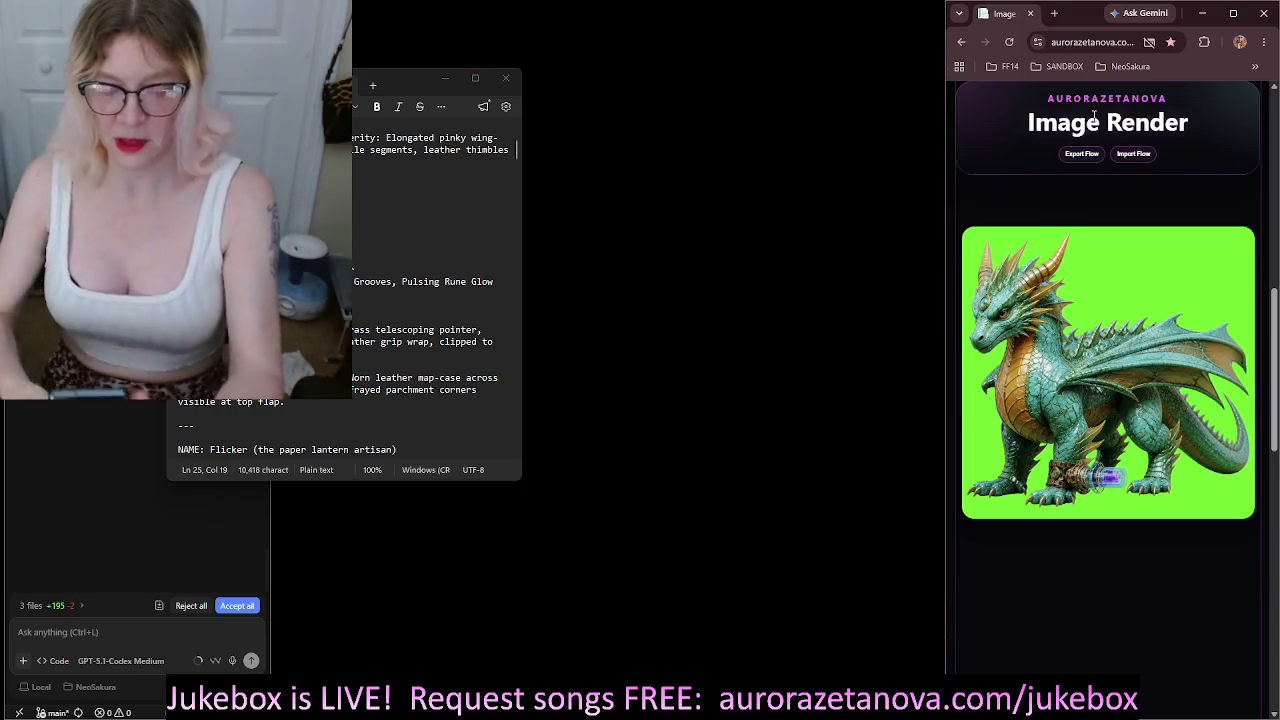
Minimize the Notepad notes window, keeping the rendered dragon visible in Image Render
{"action": "scroll", "coordinate": [1079, 510], "scroll_direction": "up", "scroll_amount": 1}
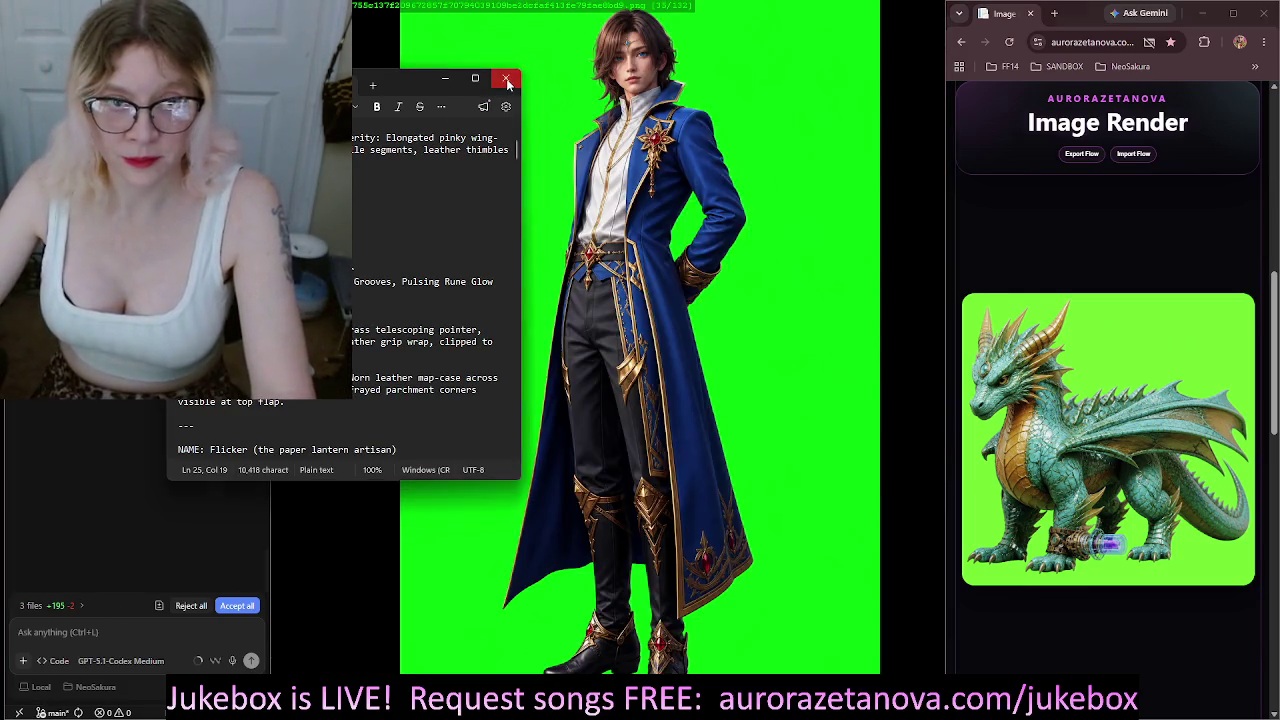
{"action": "left_click", "coordinate": [445, 78]}
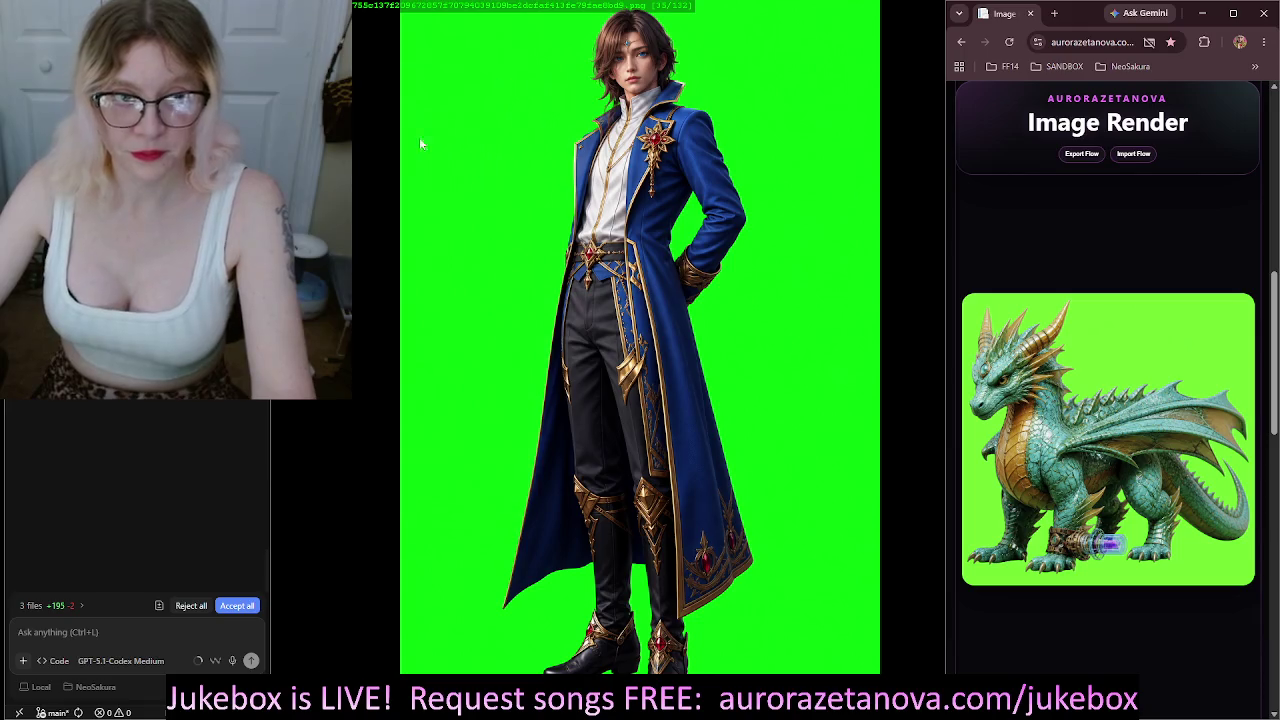
Close the browser, open the NeoSakura project, and enlarge the 2D view to reveal the authoring panel
{"action": "left_click", "coordinate": [1262, 20]}
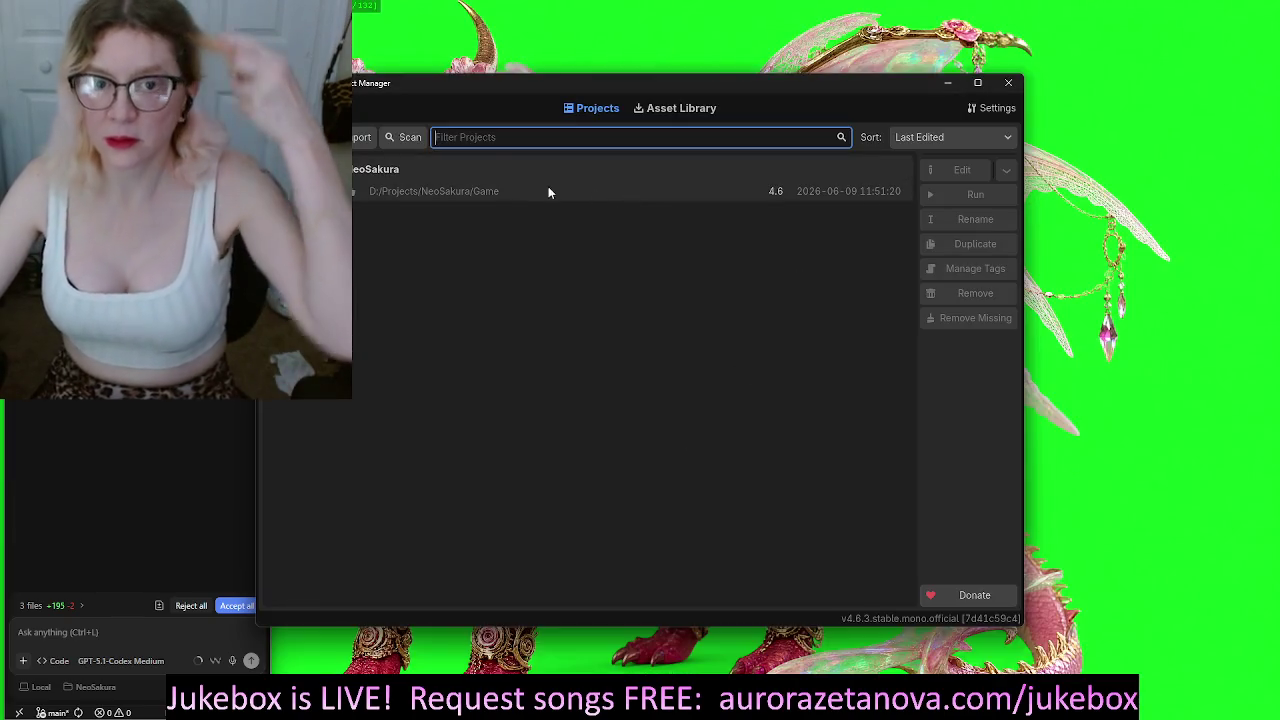
{"action": "double_click", "coordinate": [540, 187]}
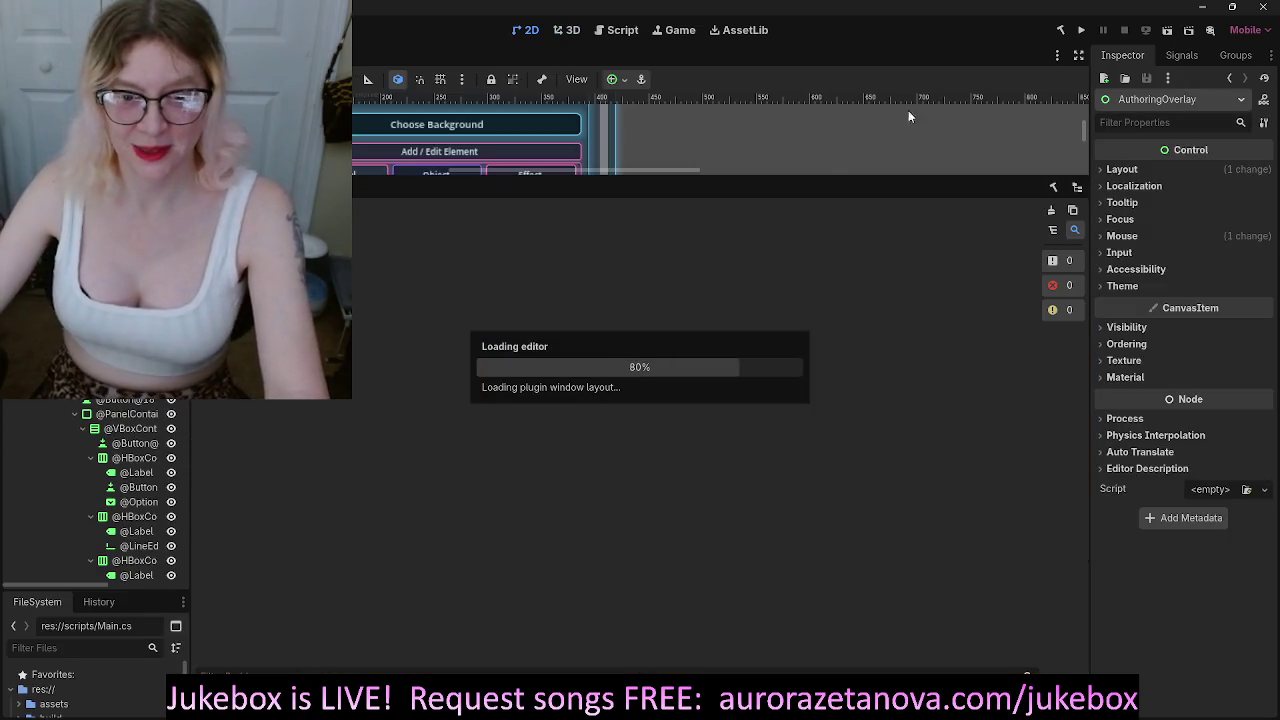
{"action": "mouse_move", "coordinate": [857, 177]}
{"action": "left_mouse_down"}
{"action": "mouse_move", "coordinate": [871, 329]}
{"action": "mouse_move", "coordinate": [866, 594]}
{"action": "left_mouse_up"}
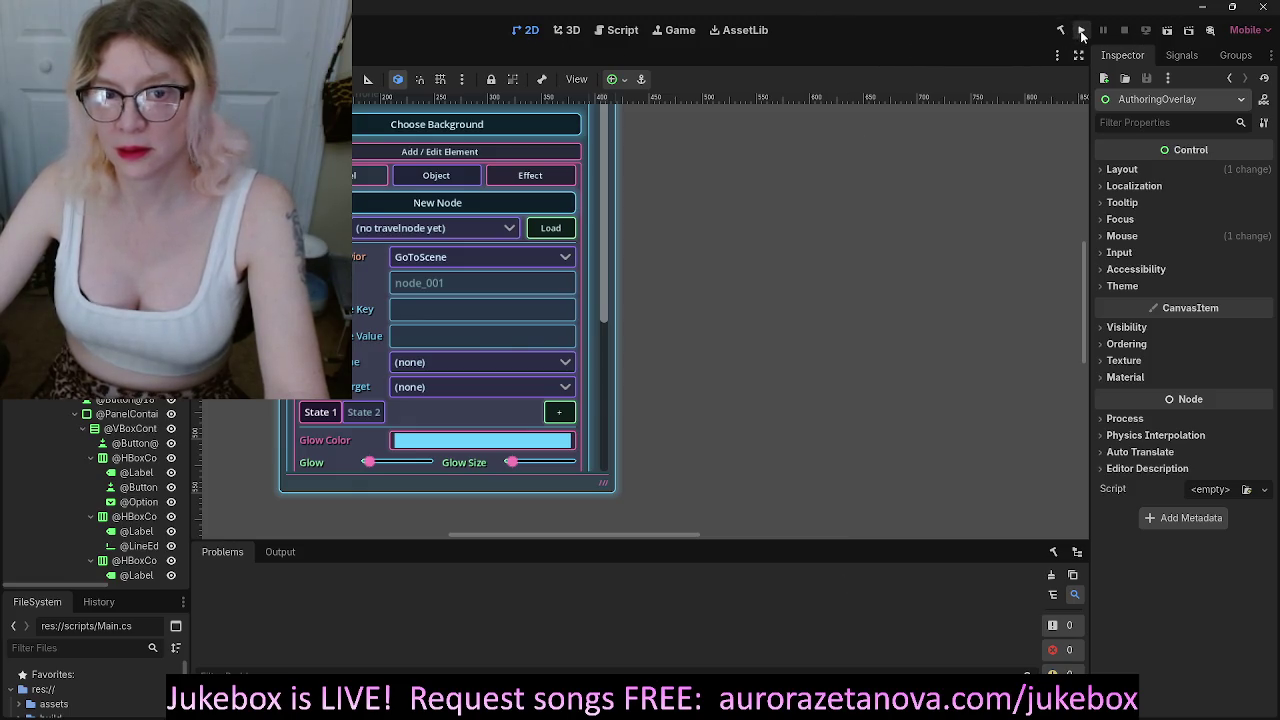
Run the NeoSakura project, whose .NET build fails with 31 errors in Main.cs
{"action": "left_click", "coordinate": [1079, 34]}
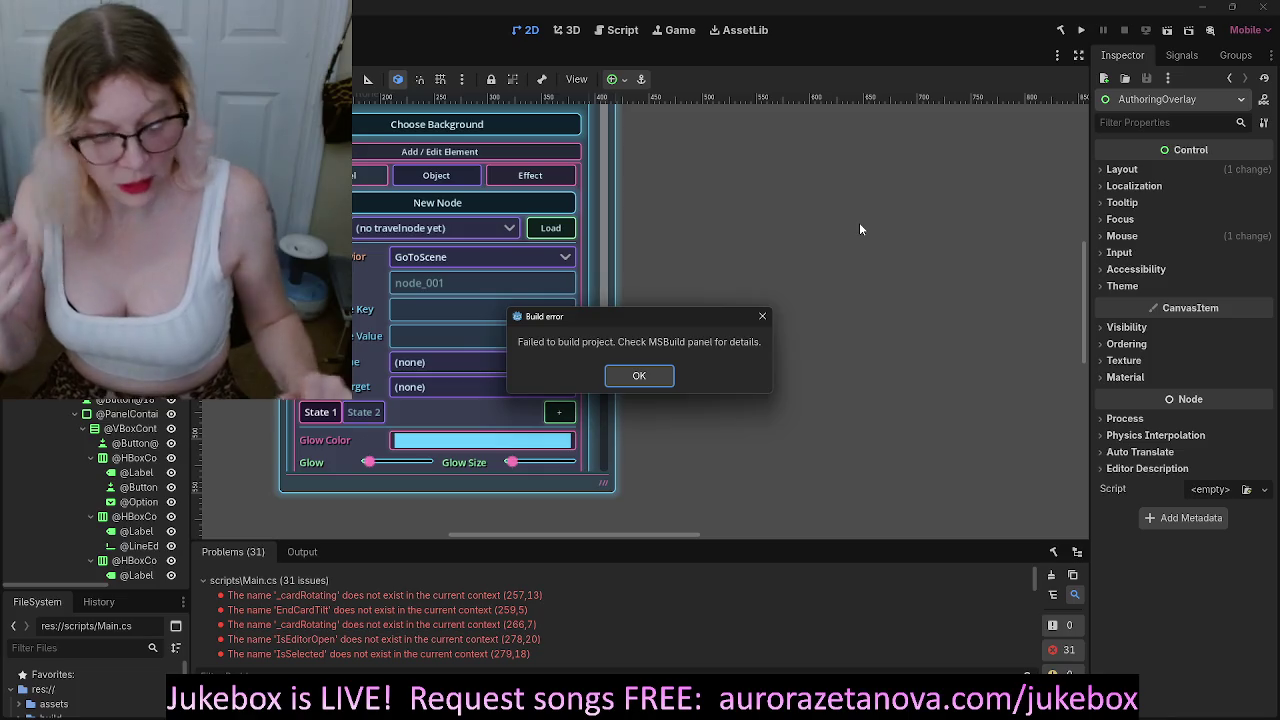
Dismiss the build error and enlarge the Output panel to show the build log
{"action": "left_click", "coordinate": [641, 377]}
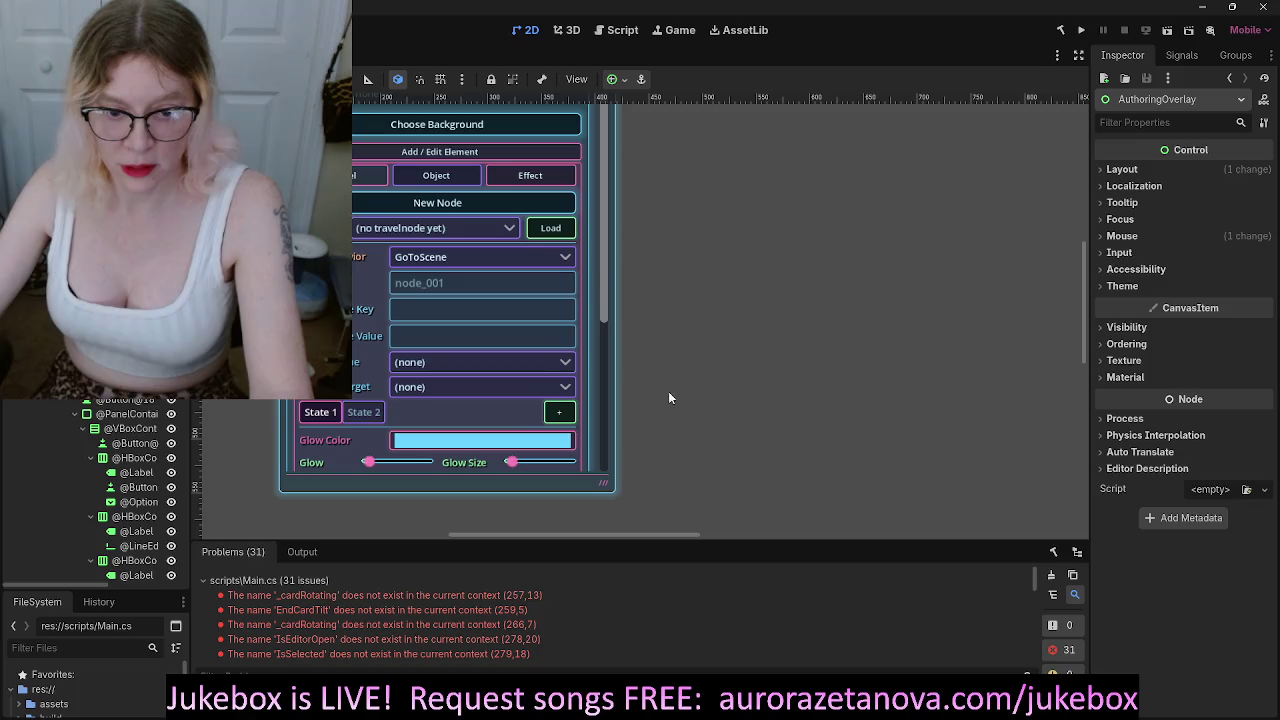
{"action": "left_click", "coordinate": [302, 552]}
{"action": "left_click_drag", "start_coordinate": [818, 541], "coordinate": [878, 254]}
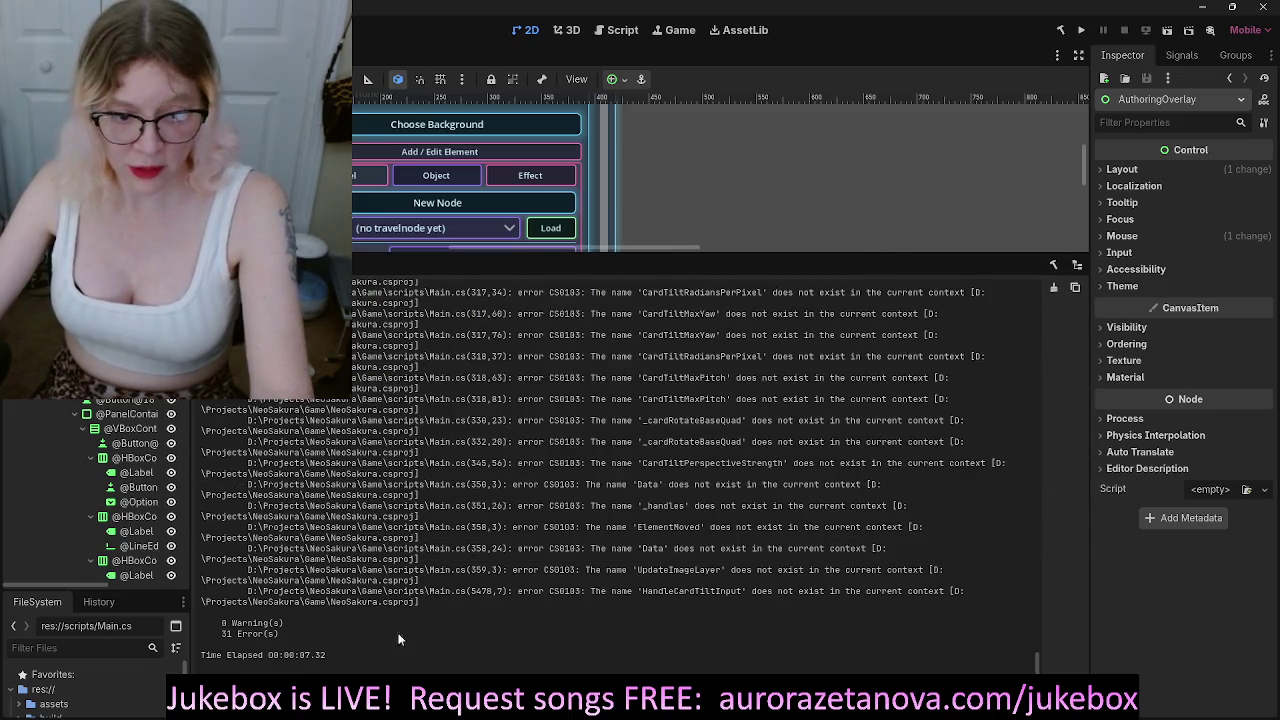
{"action": "mouse_move", "coordinate": [329, 652]}
{"action": "left_mouse_down"}
{"action": "mouse_move", "coordinate": [288, 650]}
{"action": "mouse_move", "coordinate": [300, 432]}
{"action": "mouse_move", "coordinate": [360, 270]}
{"action": "left_mouse_up"}
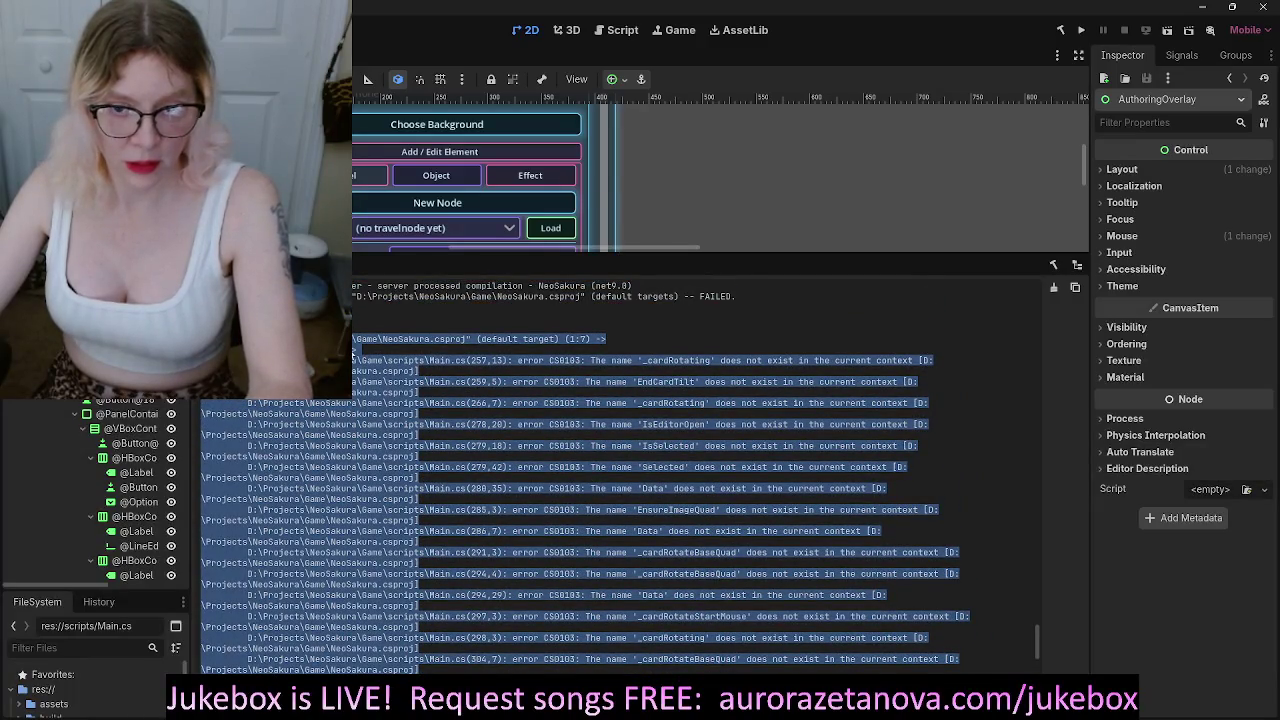
{"action": "left_click_drag", "start_coordinate": [352, 353], "coordinate": [363, 374]}
Scroll through the NeoSakura compiler log and select all of its text
{"action": "scroll", "coordinate": [803, 497], "scroll_direction": "up", "scroll_amount": 5}
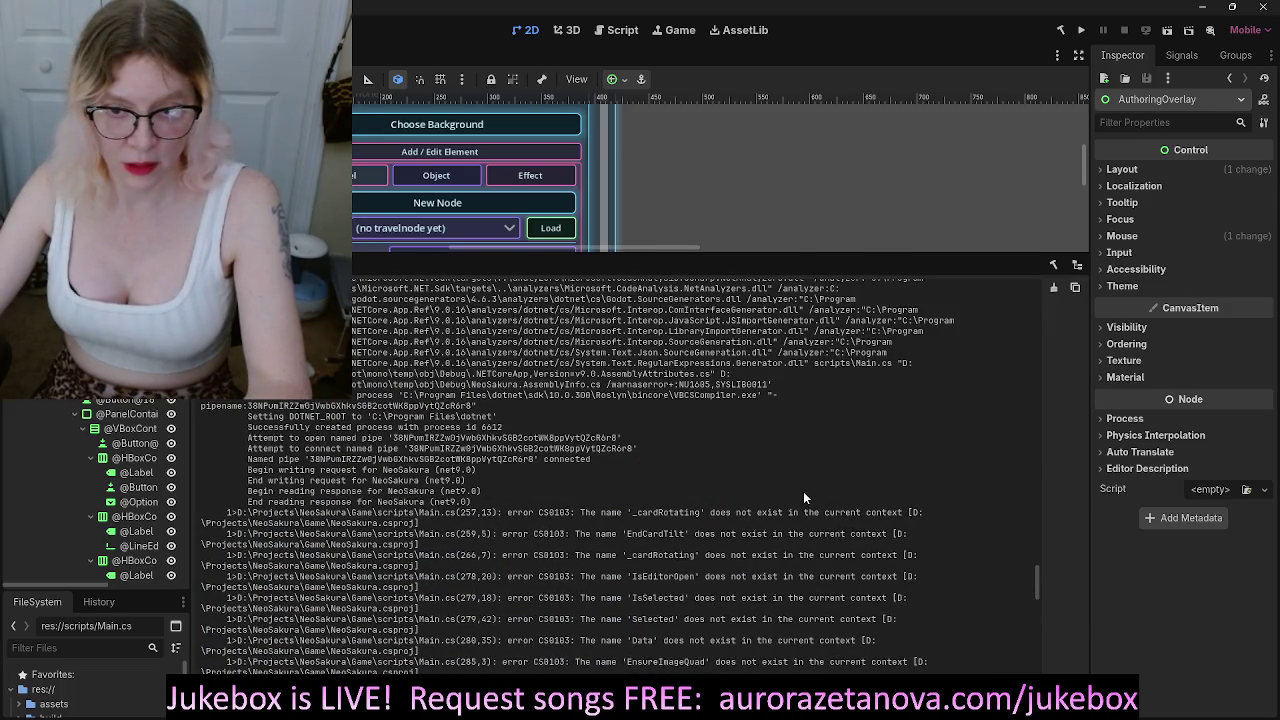
{"action": "scroll", "coordinate": [803, 497], "scroll_direction": "down", "scroll_amount": 5}
{"action": "scroll", "coordinate": [803, 497], "scroll_direction": "up", "scroll_amount": 8}
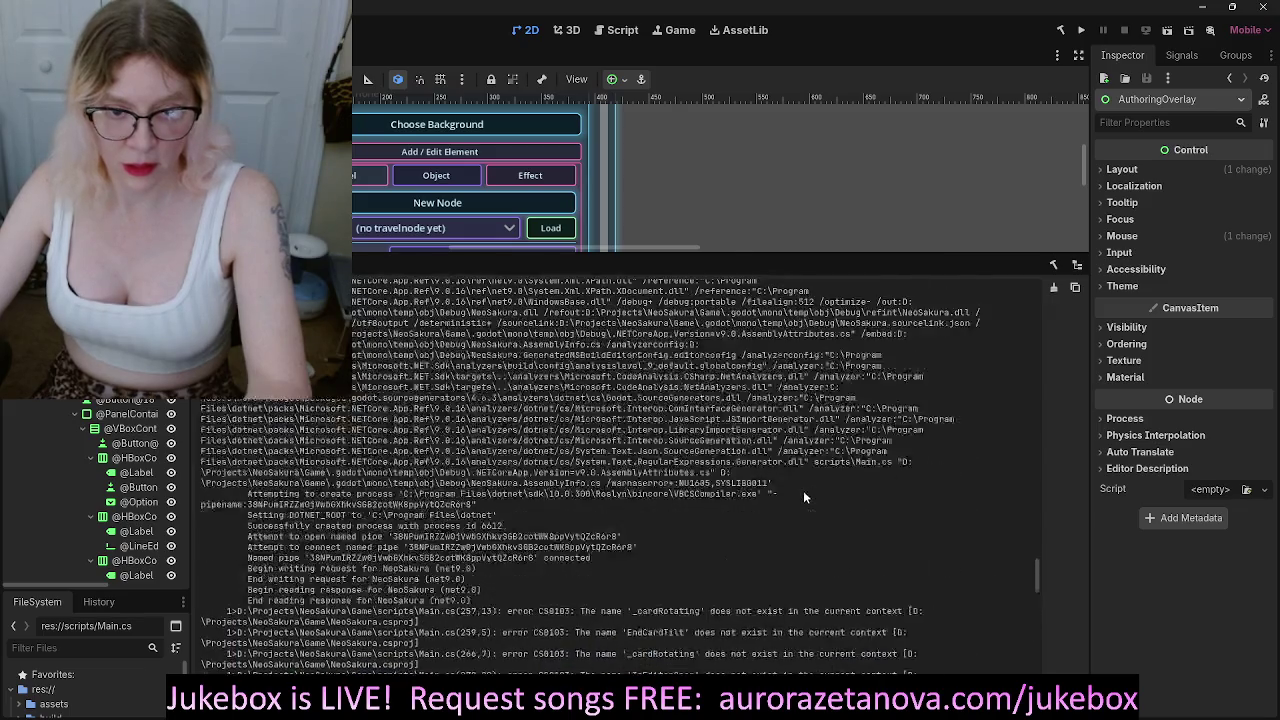
{"action": "scroll", "coordinate": [803, 497], "scroll_direction": "up", "scroll_amount": 5}
{"action": "key", "text": "ctrl+a"}
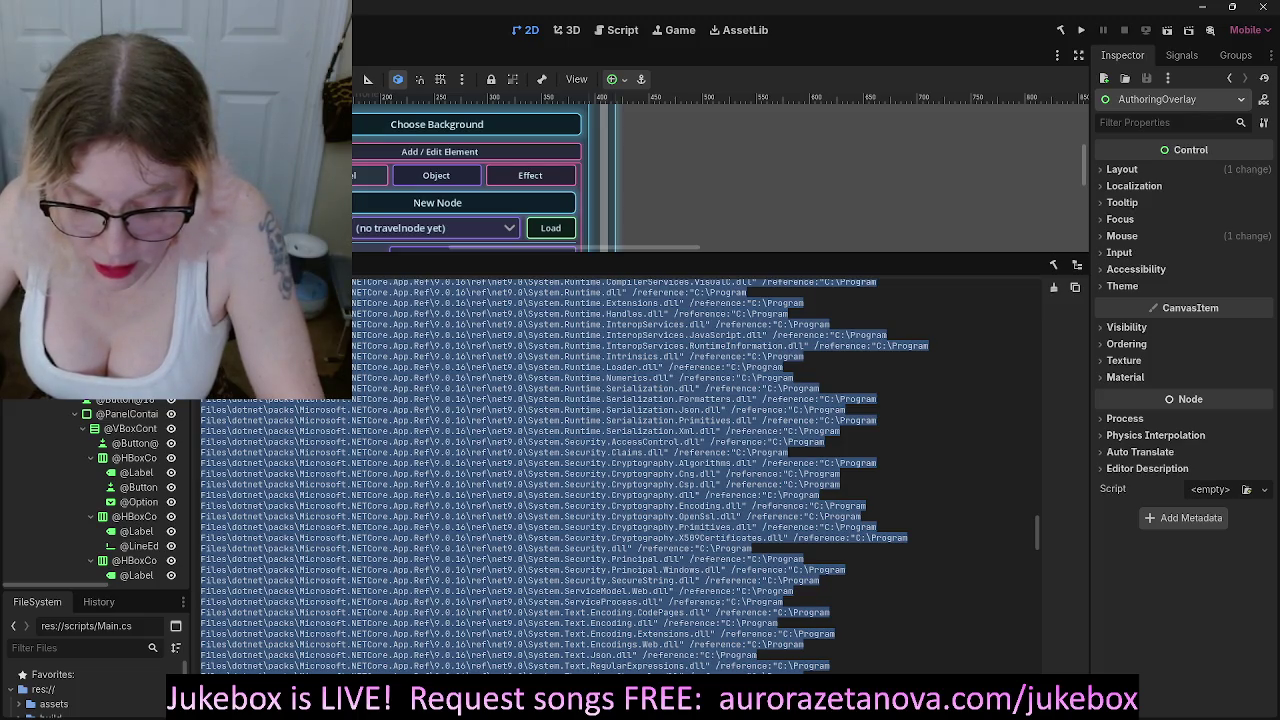
Switch to Antigravity's AI chat and toggle the sidebar to show the code file
{"action": "key", "text": "alt+Tab"}
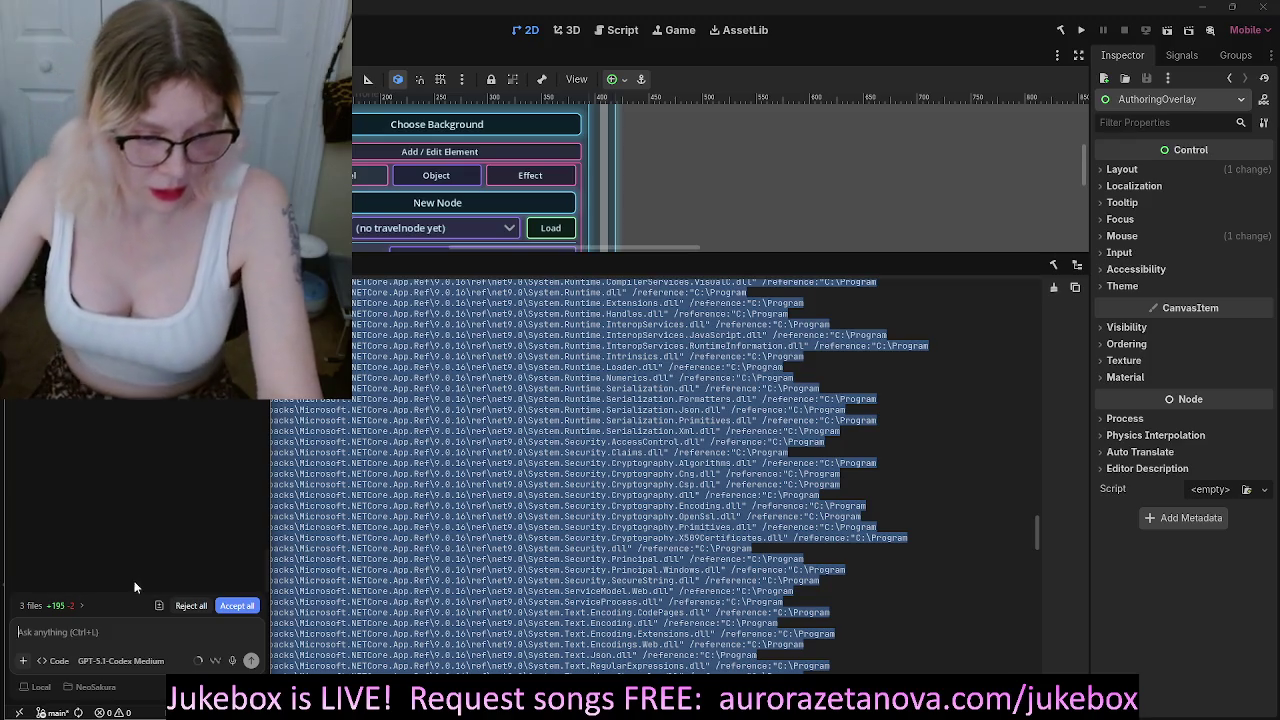
{"action": "left_click", "coordinate": [138, 633]}
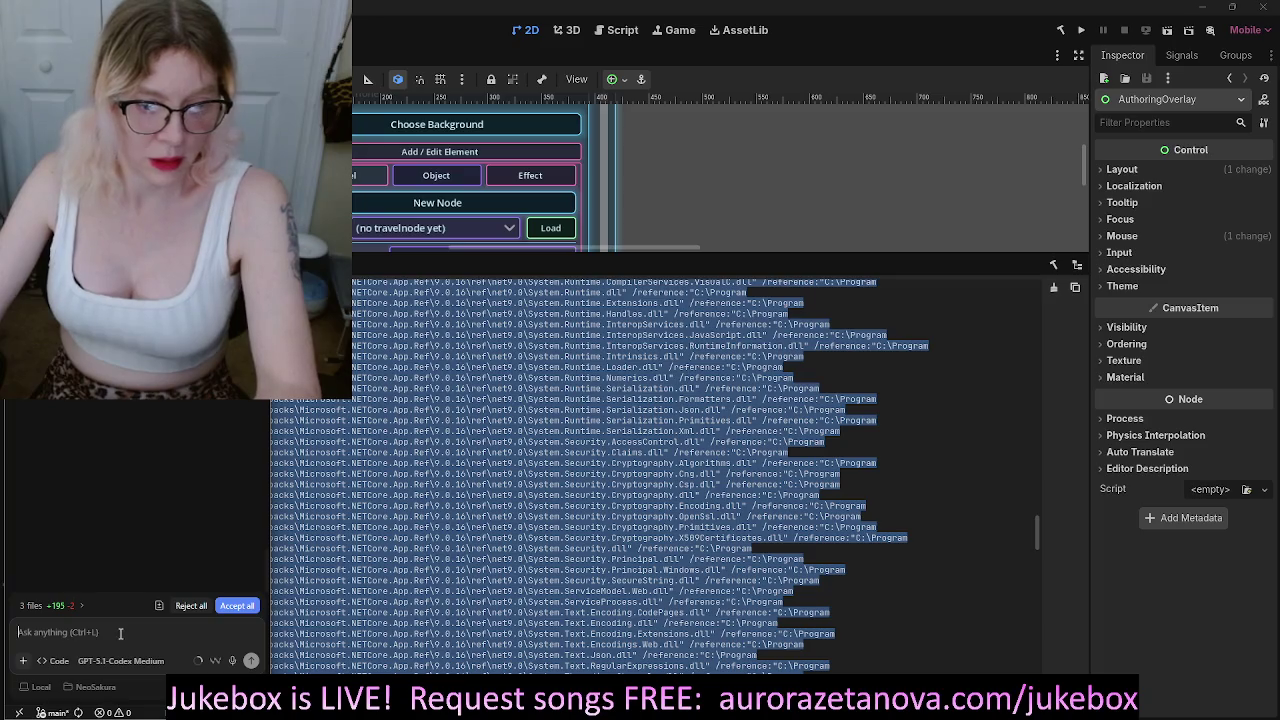
{"action": "mouse_move", "coordinate": [199, 664]}
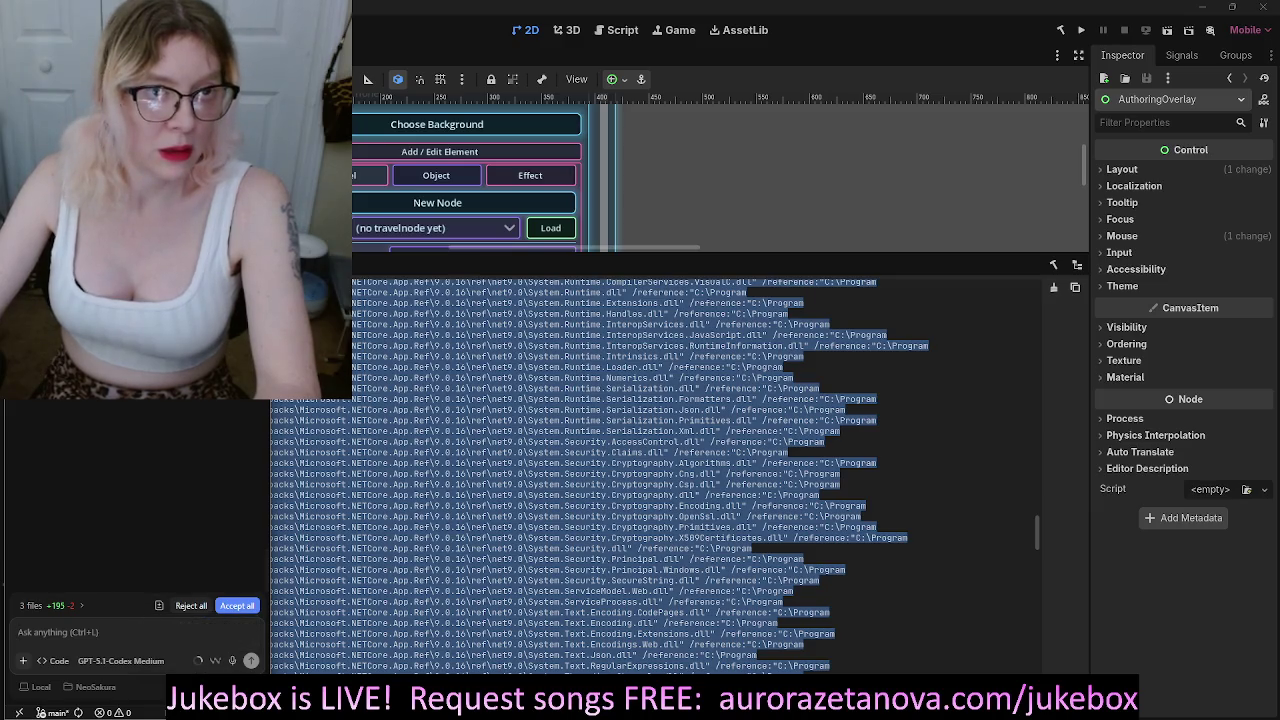
{"action": "key", "text": "ctrl+b"}
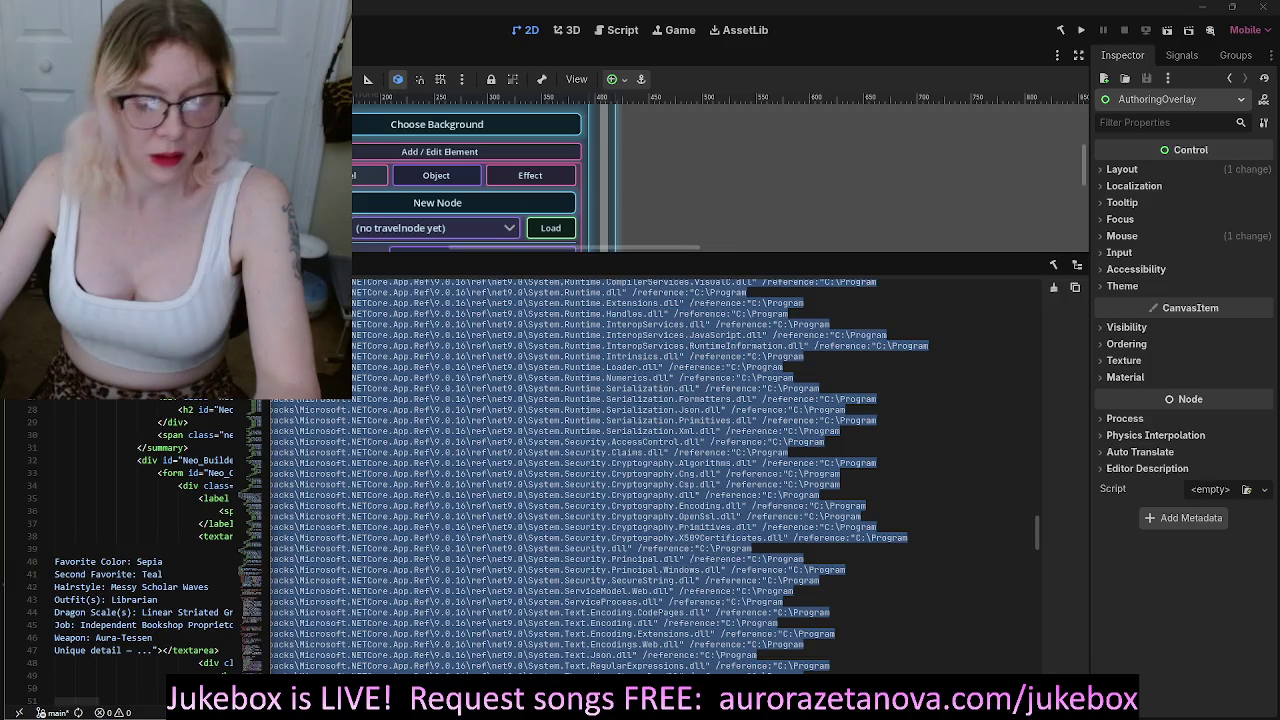
Start a new chat conversation and submit the pending request to the coding agent
{"action": "key", "text": "ctrl+k"}
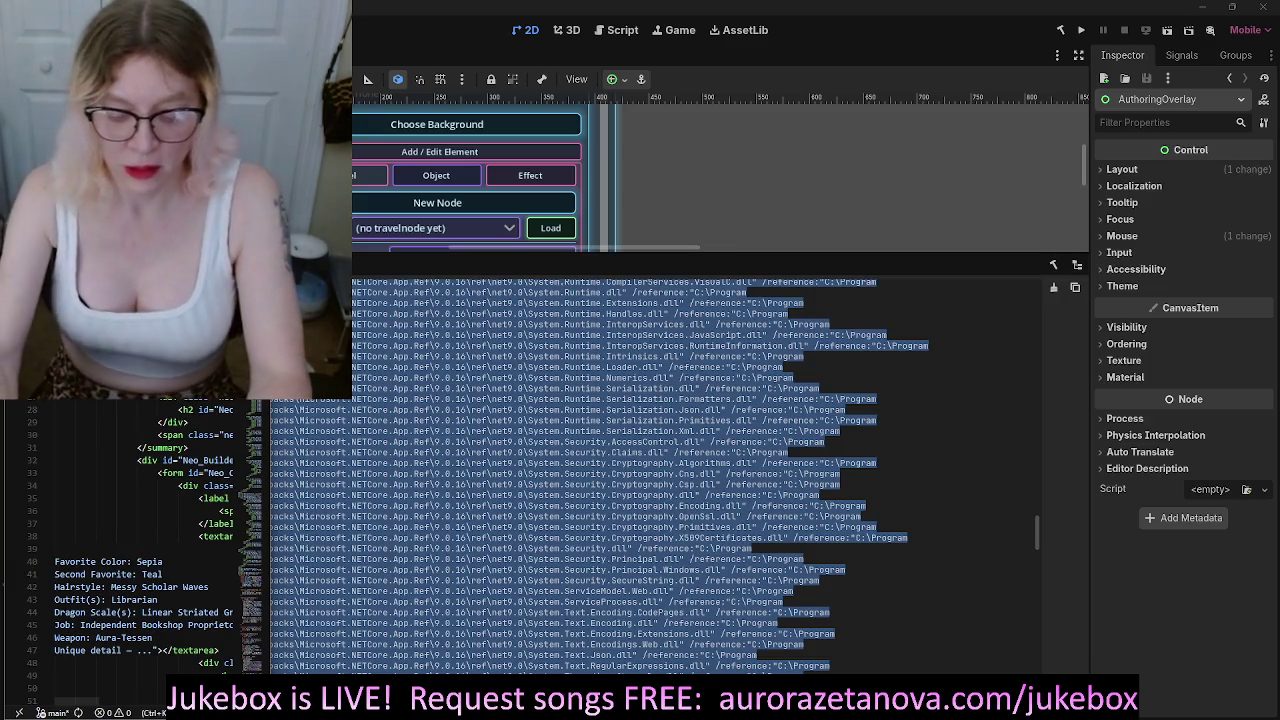
{"action": "key", "text": "ctrl+l"}
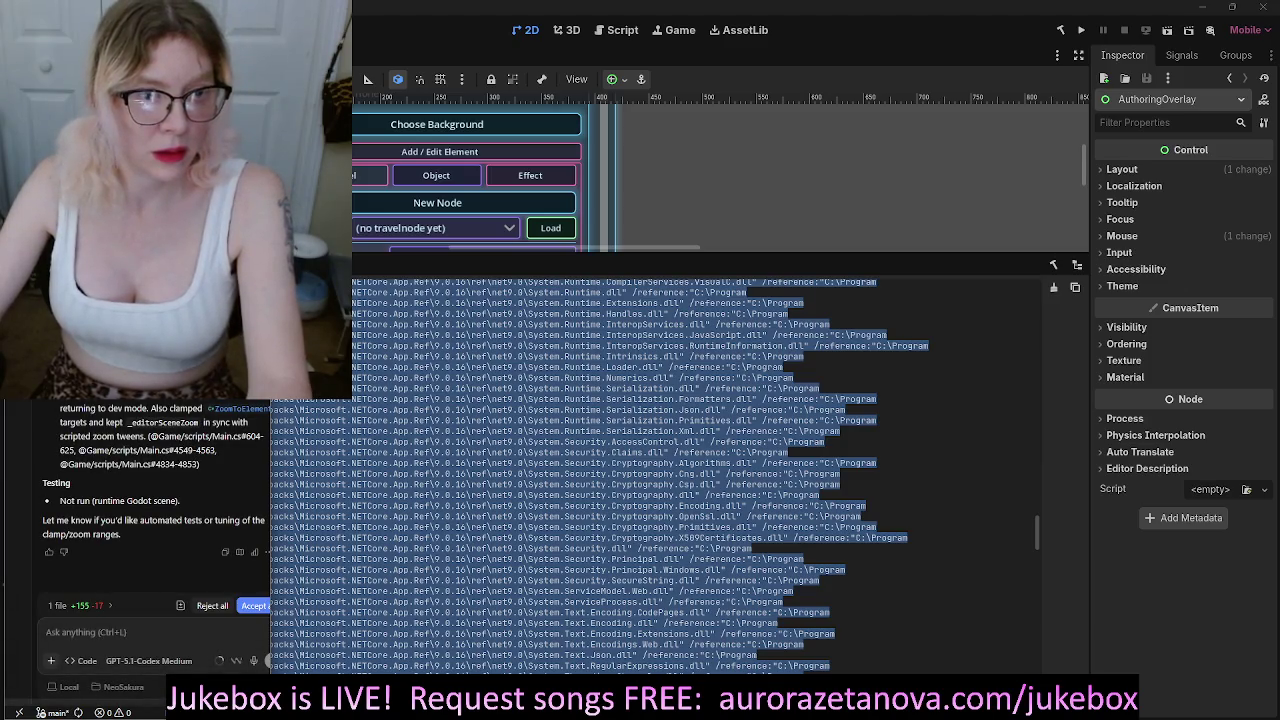
{"action": "key", "text": "ctrl+shift+l"}
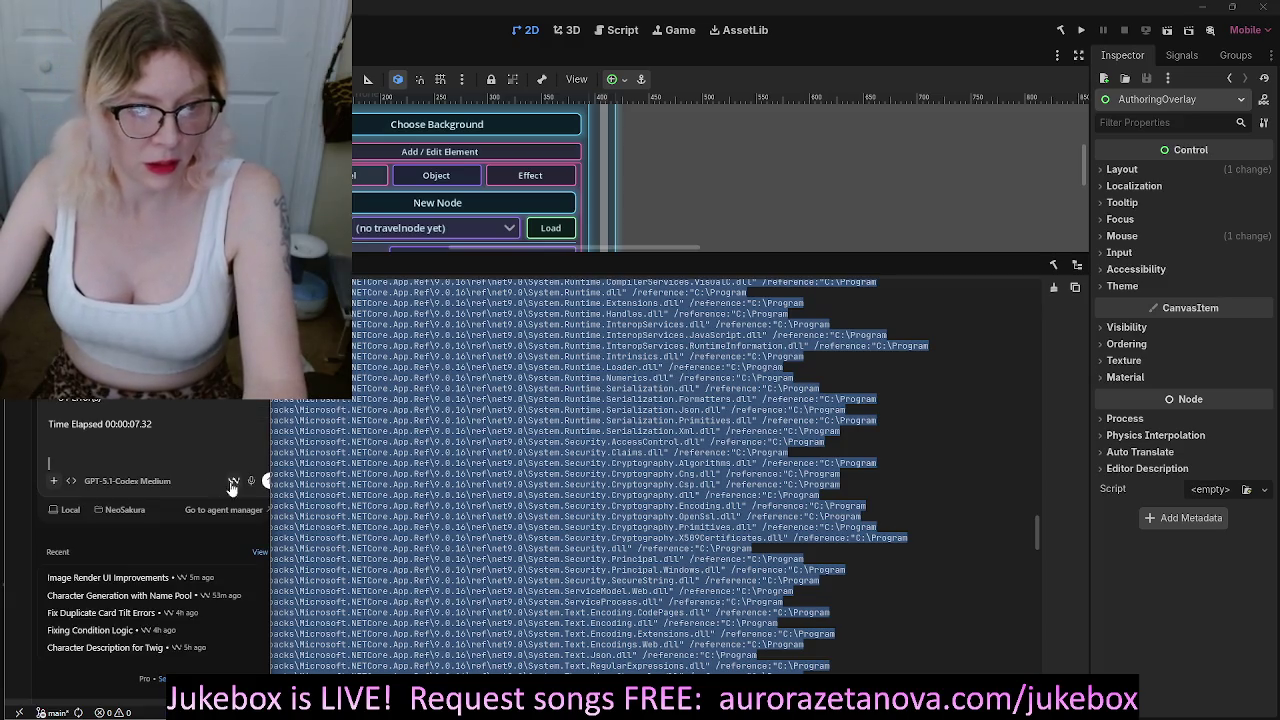
{"action": "left_click", "coordinate": [266, 483]}
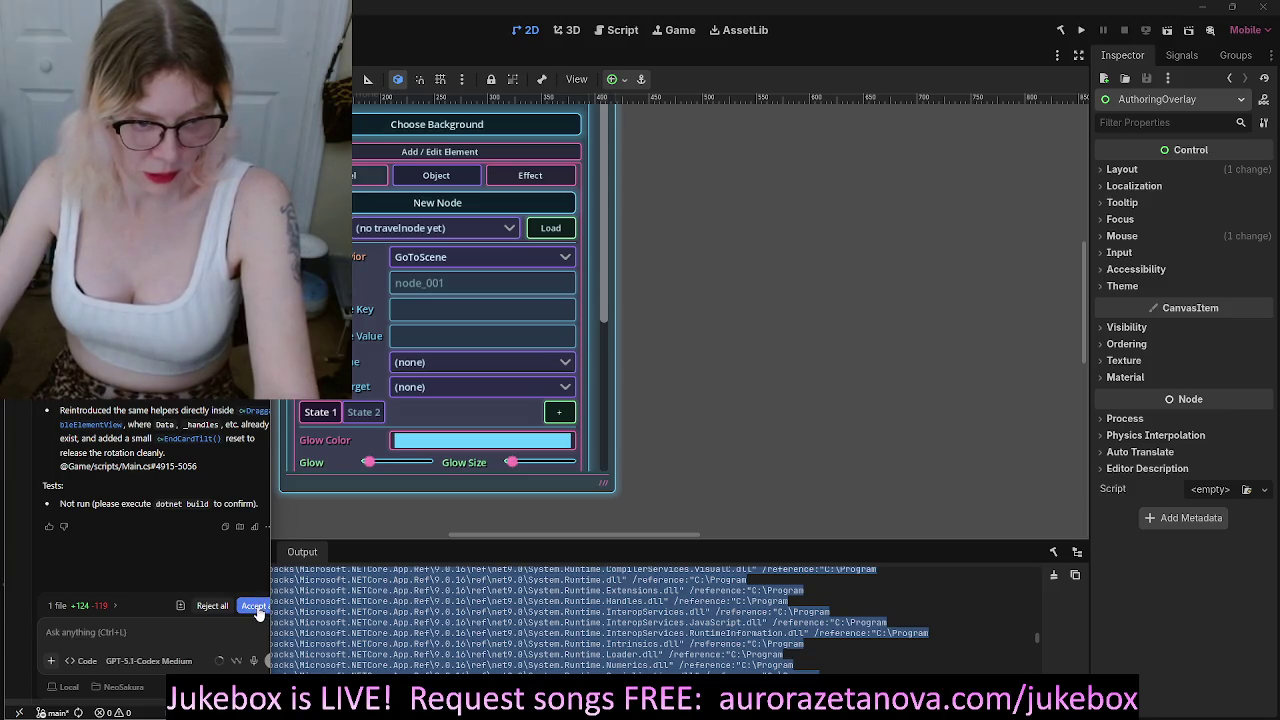
Accept the agent's one-file Main.cs change (+124, −119) and run the project to the aurora room
{"action": "left_click", "coordinate": [254, 605]}
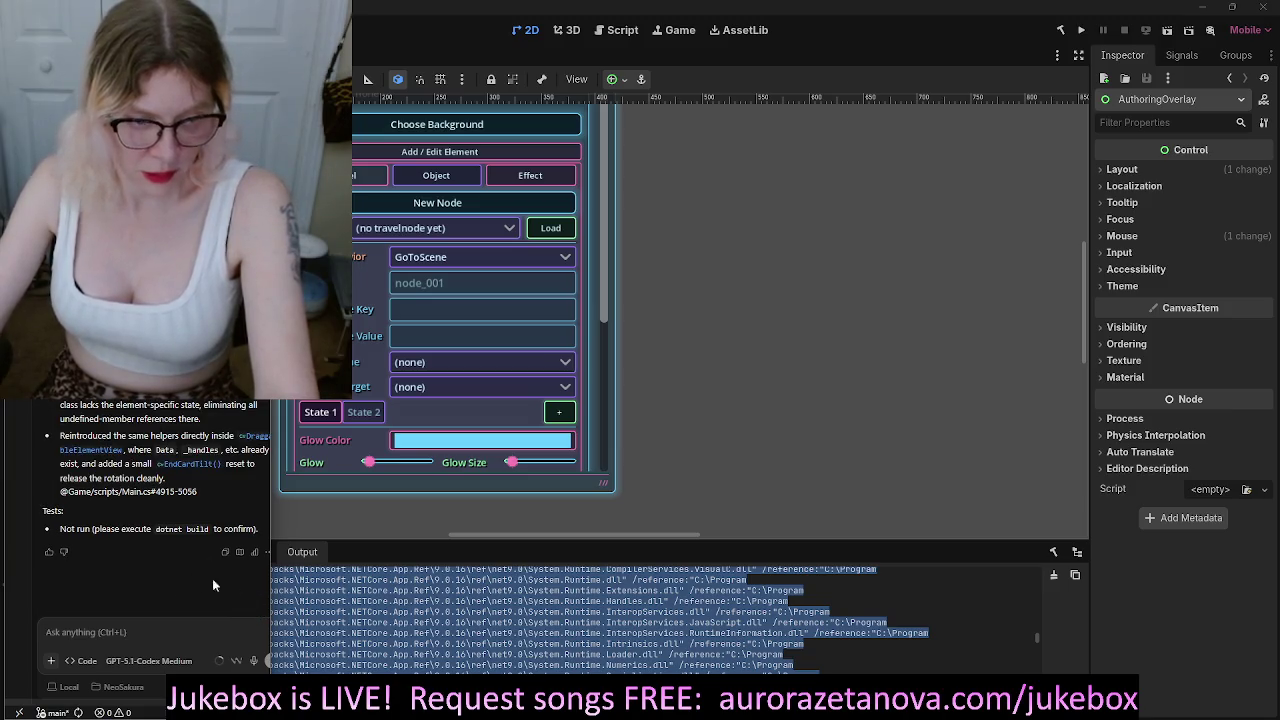
{"action": "left_click", "coordinate": [1081, 31]}
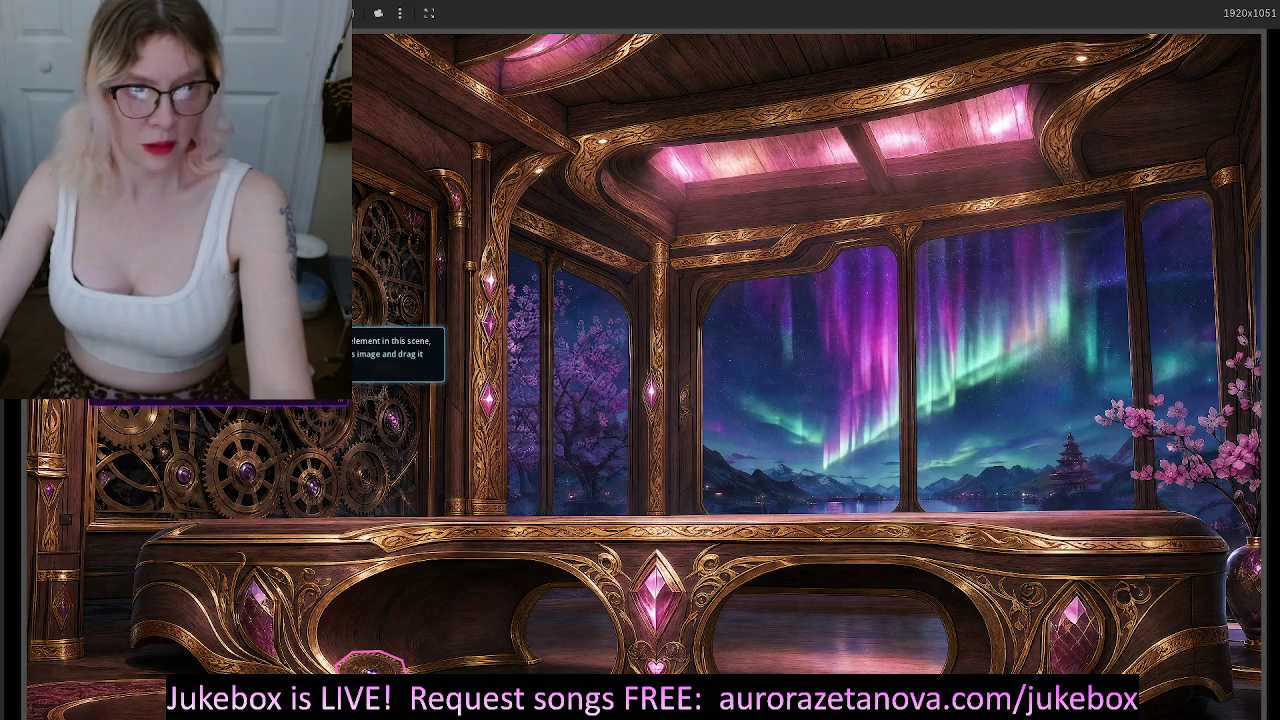
Give the small element by the window pillar the character/Neo_Mia_0_.png image
{"action": "left_click", "coordinate": [645, 380]}
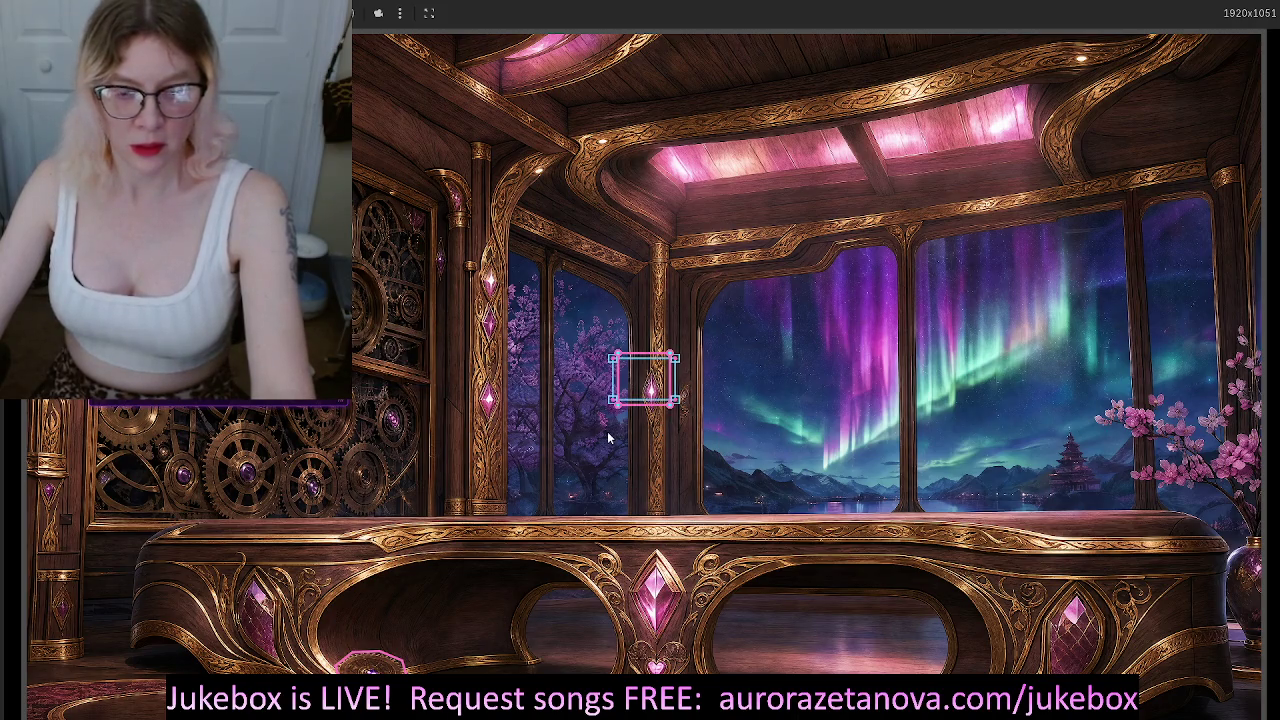
{"action": "left_click", "coordinate": [342, 410]}
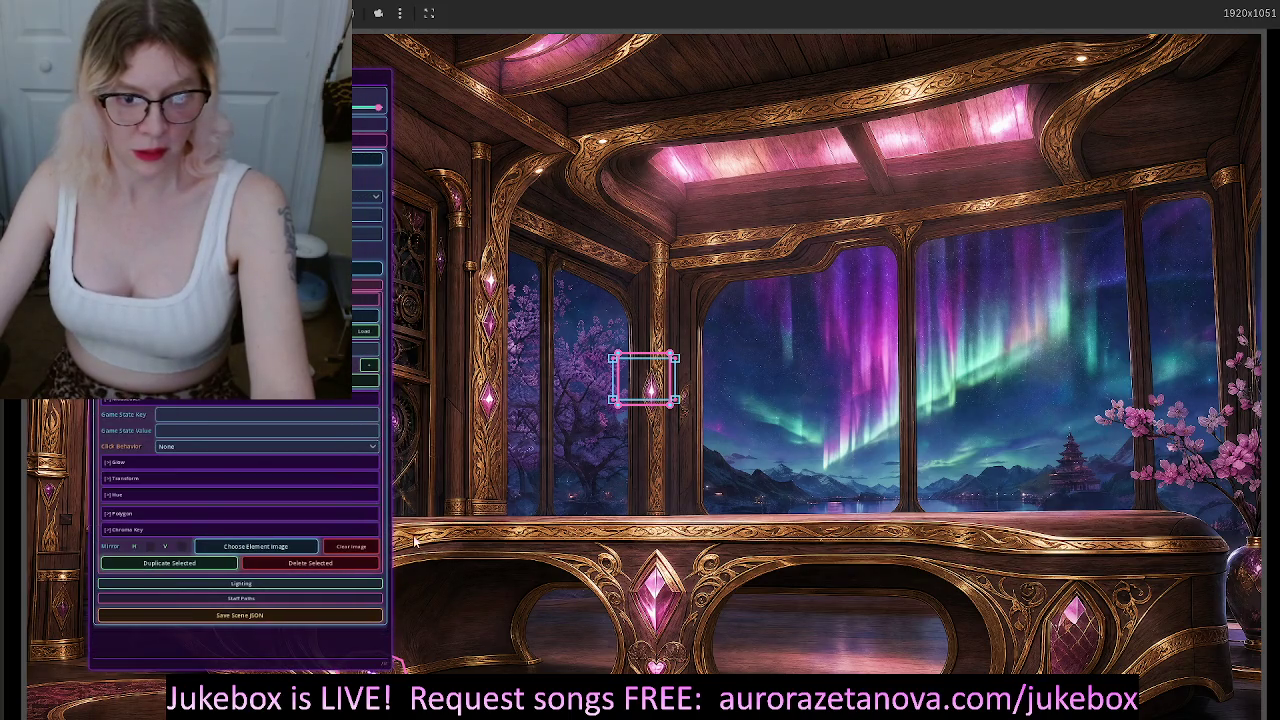
{"action": "left_click", "coordinate": [272, 547]}
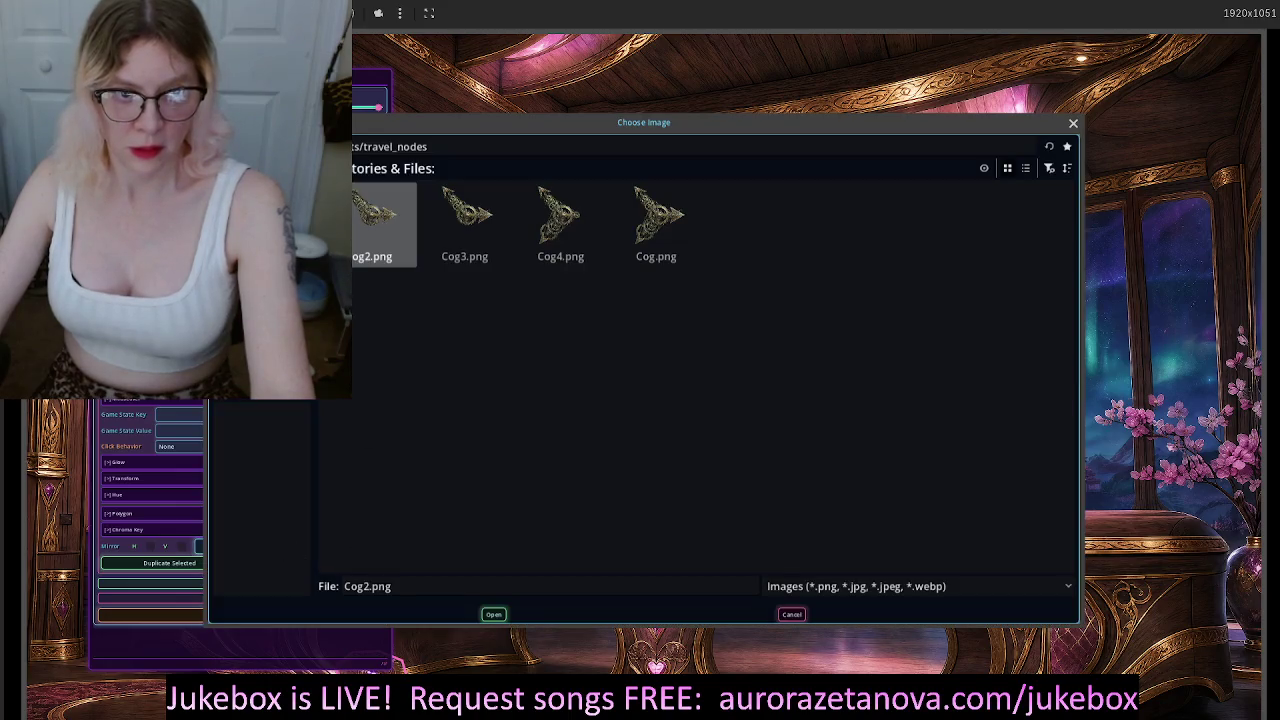
{"action": "key", "text": "BackSpace"}
{"action": "left_click", "coordinate": [495, 235]}
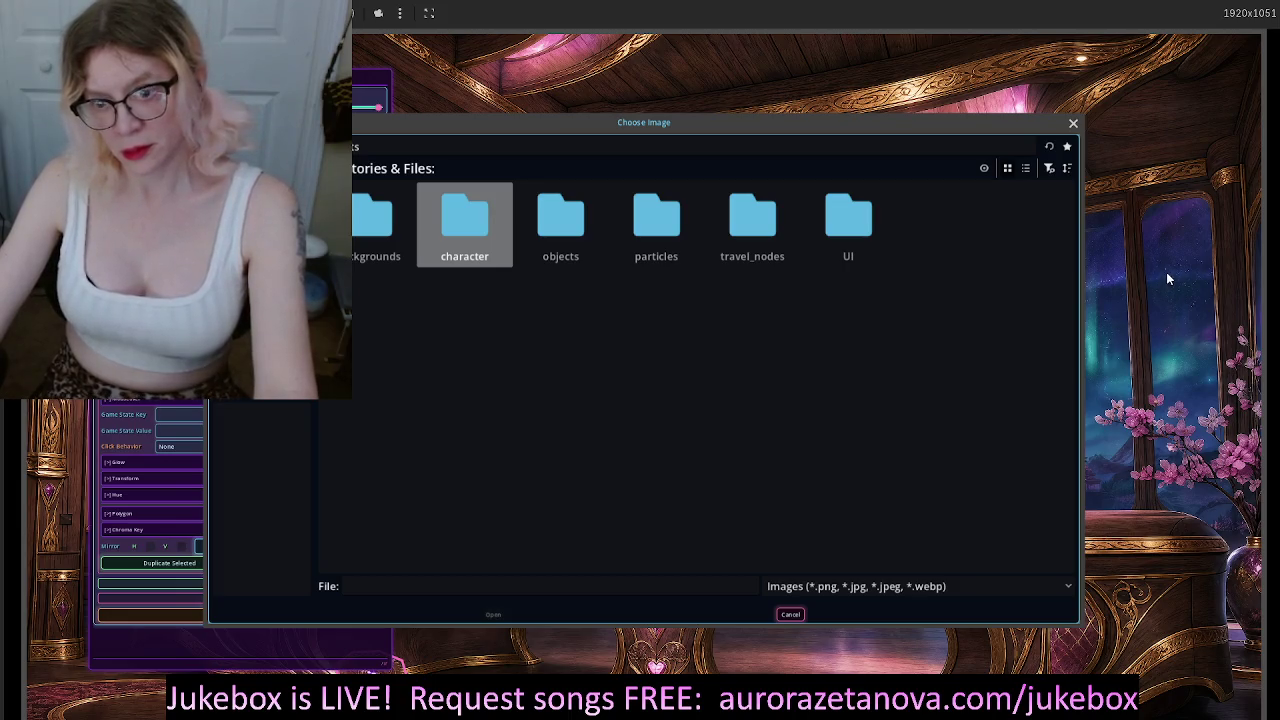
{"action": "key", "text": "Return"}
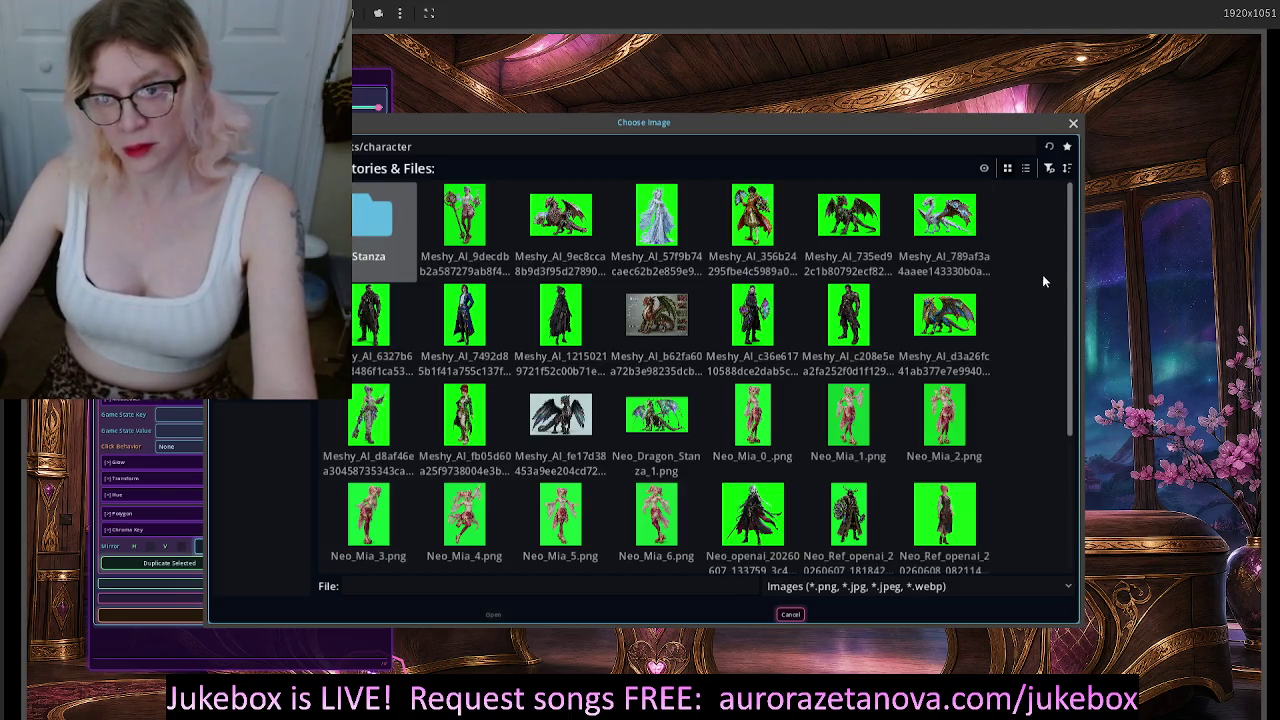
{"action": "scroll", "coordinate": [1057, 312], "scroll_direction": "down", "scroll_amount": 5}
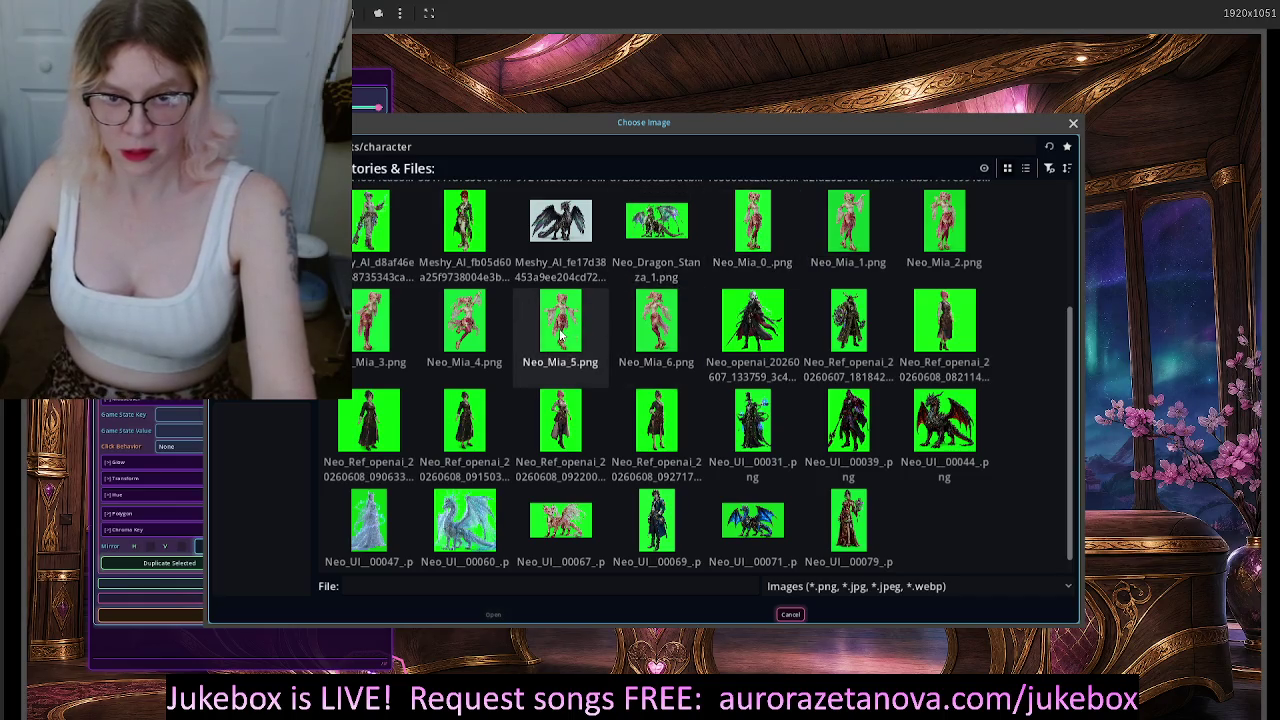
{"action": "left_click", "coordinate": [756, 228]}
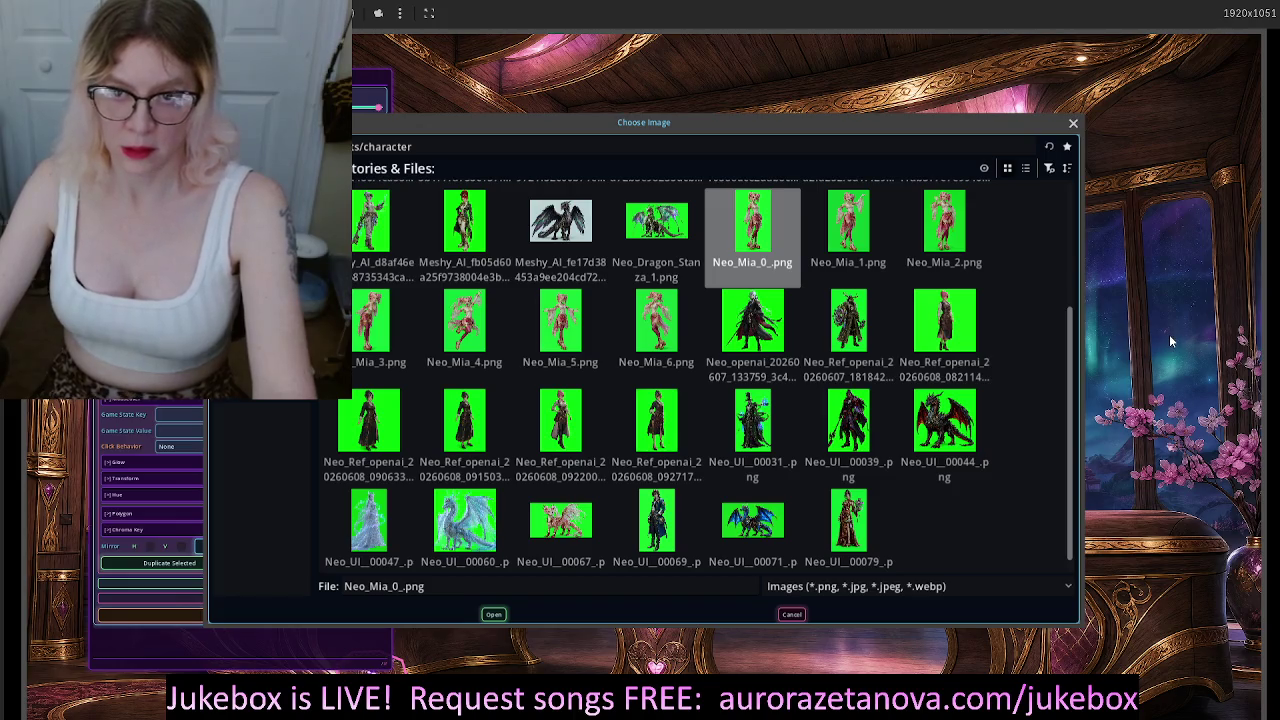
{"action": "key", "text": "Return"}
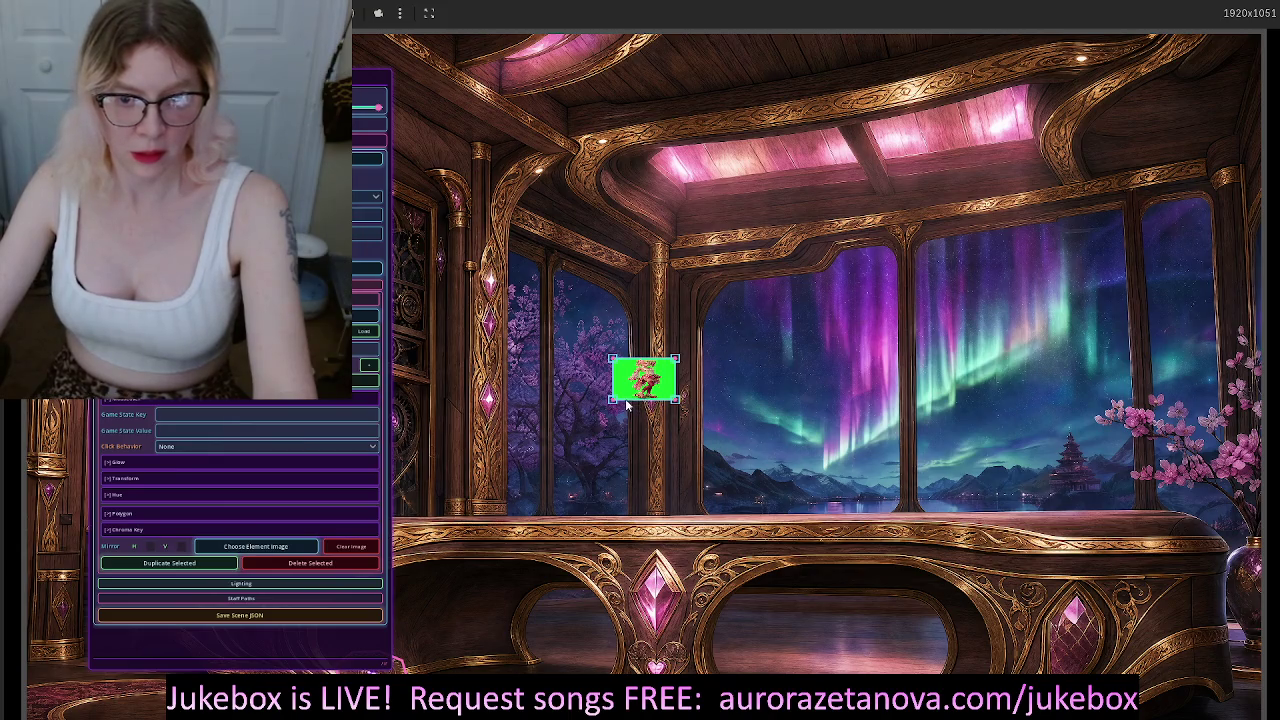
Stretch and skew the Neo_Mia_0_.png image by its corners, then clear it from the element
{"action": "mouse_move", "coordinate": [613, 403]}
{"action": "left_mouse_down"}
{"action": "mouse_move", "coordinate": [594, 631]}
{"action": "mouse_move", "coordinate": [607, 649]}
{"action": "left_mouse_up"}
{"action": "mouse_move", "coordinate": [678, 406]}
{"action": "left_mouse_down"}
{"action": "mouse_move", "coordinate": [680, 640]}
{"action": "mouse_move", "coordinate": [662, 658]}
{"action": "mouse_move", "coordinate": [677, 650]}
{"action": "left_mouse_up"}
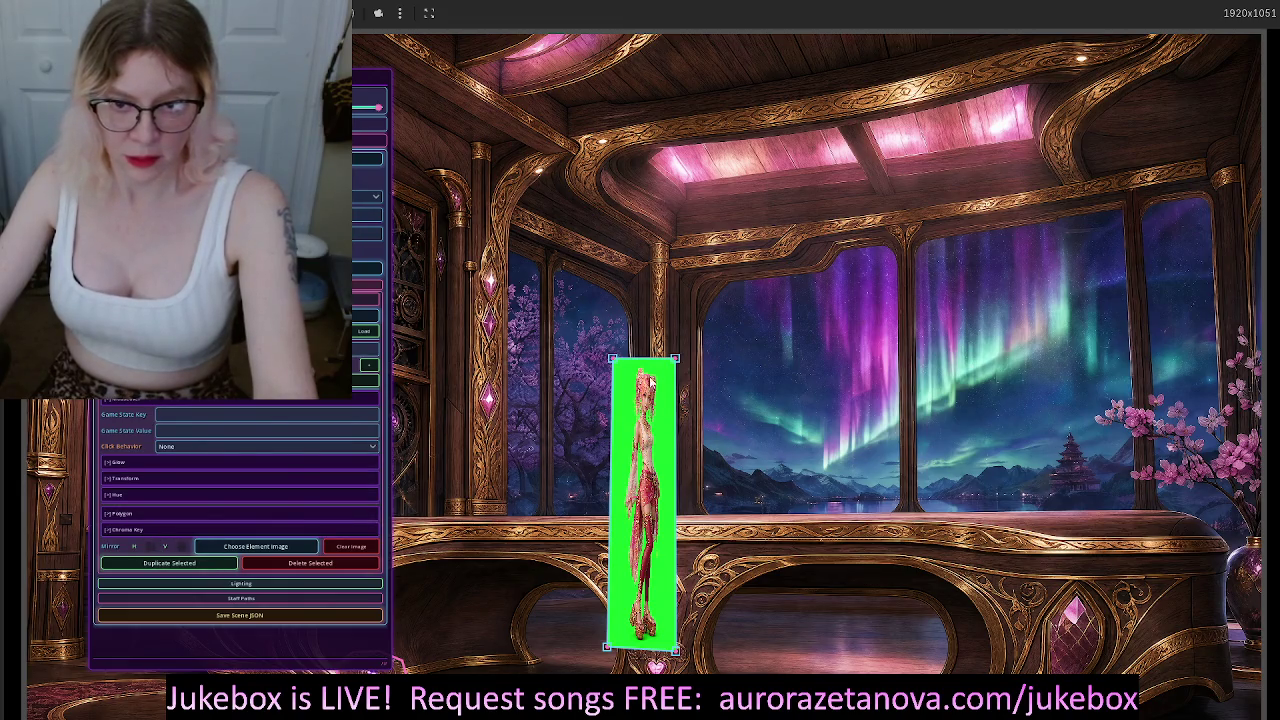
{"action": "mouse_move", "coordinate": [615, 363]}
{"action": "left_mouse_down"}
{"action": "mouse_move", "coordinate": [408, 333]}
{"action": "mouse_move", "coordinate": [408, 309]}
{"action": "mouse_move", "coordinate": [543, 309]}
{"action": "mouse_move", "coordinate": [517, 388]}
{"action": "mouse_move", "coordinate": [493, 244]}
{"action": "left_mouse_up"}
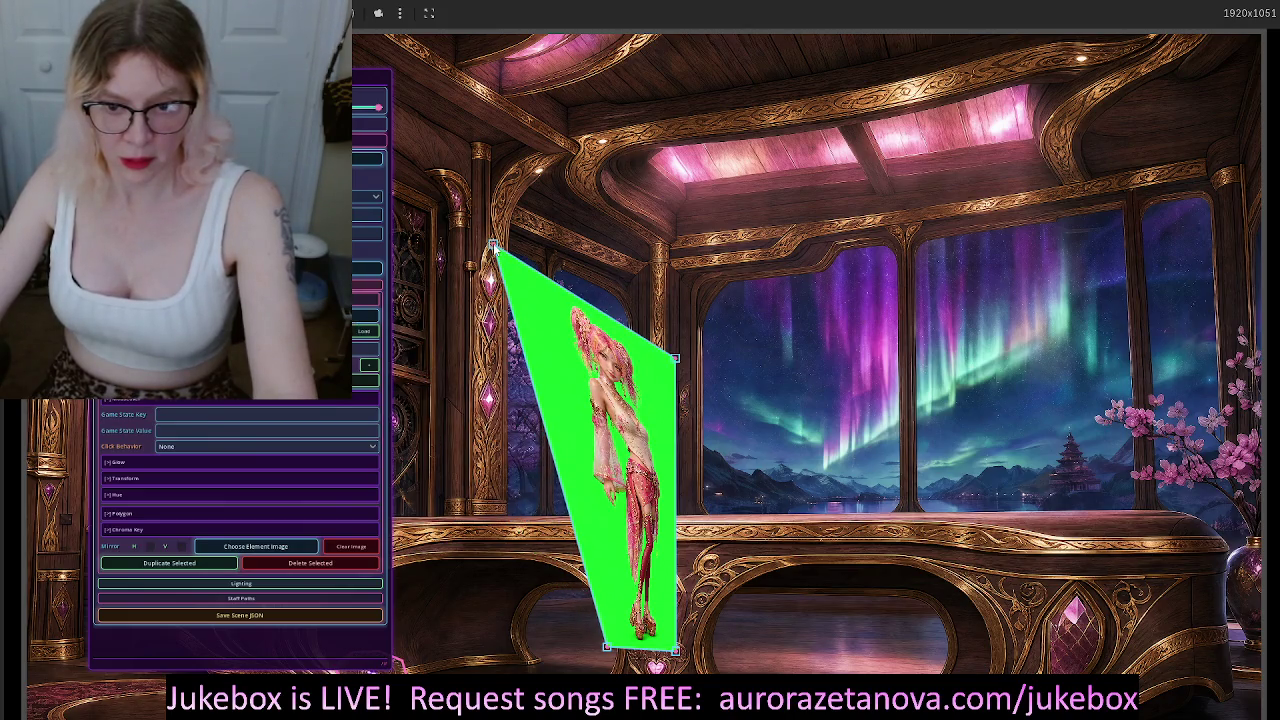
{"action": "left_click_drag", "start_coordinate": [605, 652], "coordinate": [455, 627]}
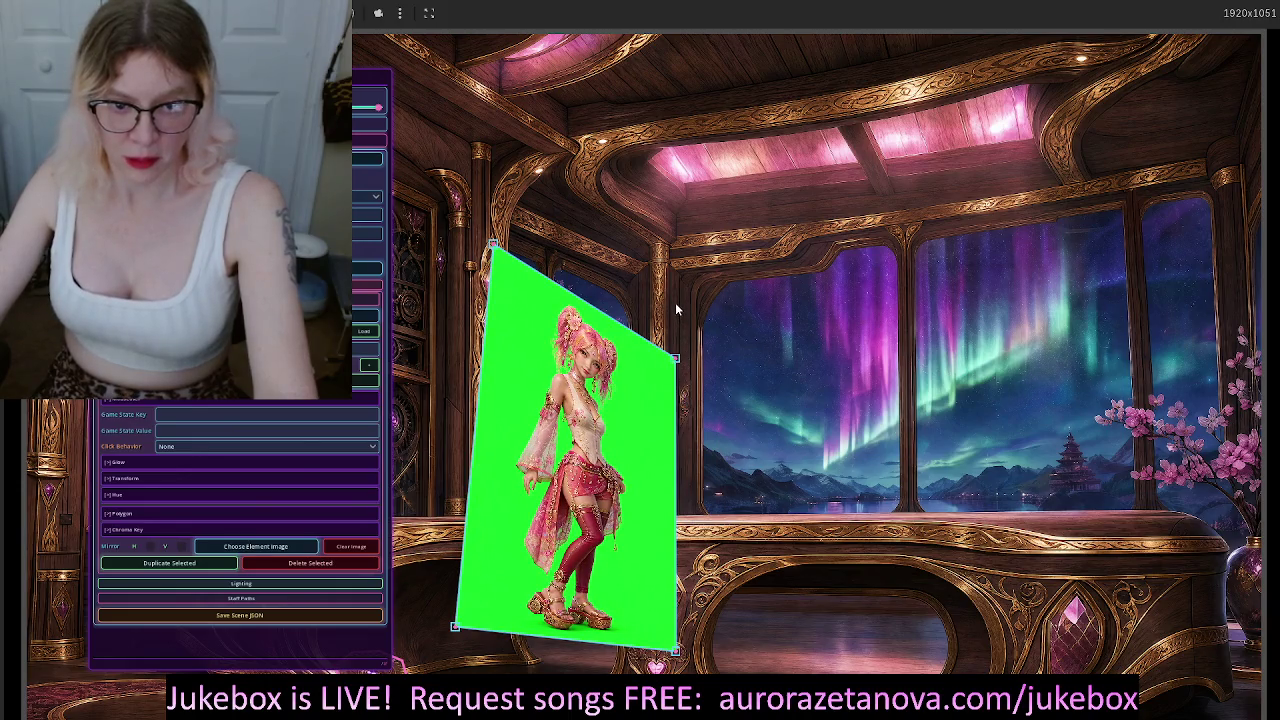
{"action": "left_click", "coordinate": [347, 550]}
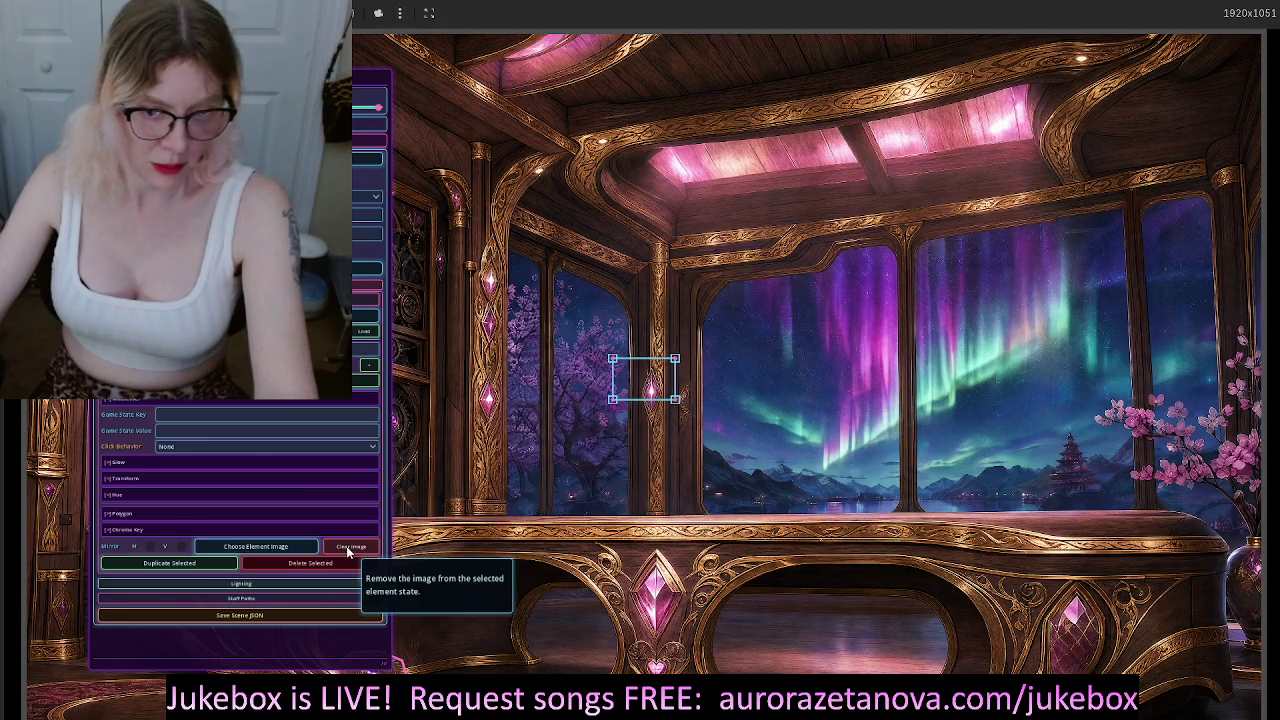
Reload Neo_Mia_0_.png from the assets character folder into the element by the window pillar
{"action": "left_click", "coordinate": [239, 546]}
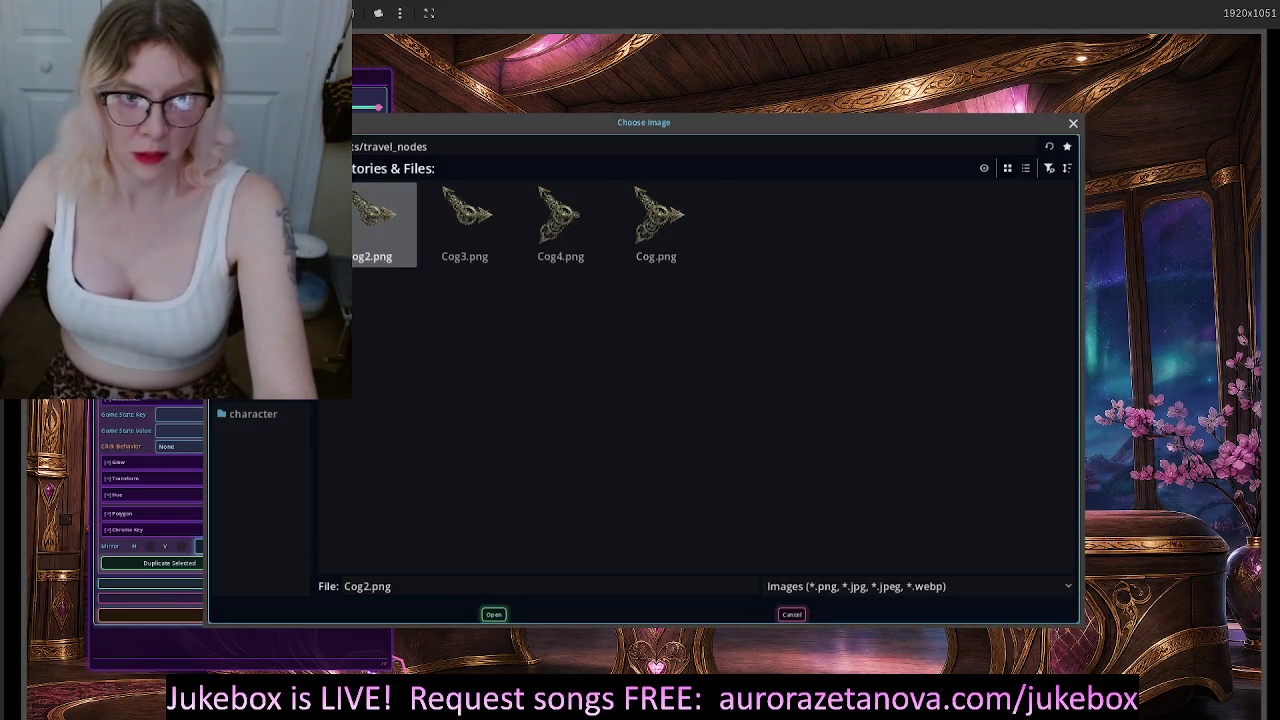
{"action": "key", "text": "BackSpace"}
{"action": "double_click", "coordinate": [471, 224]}
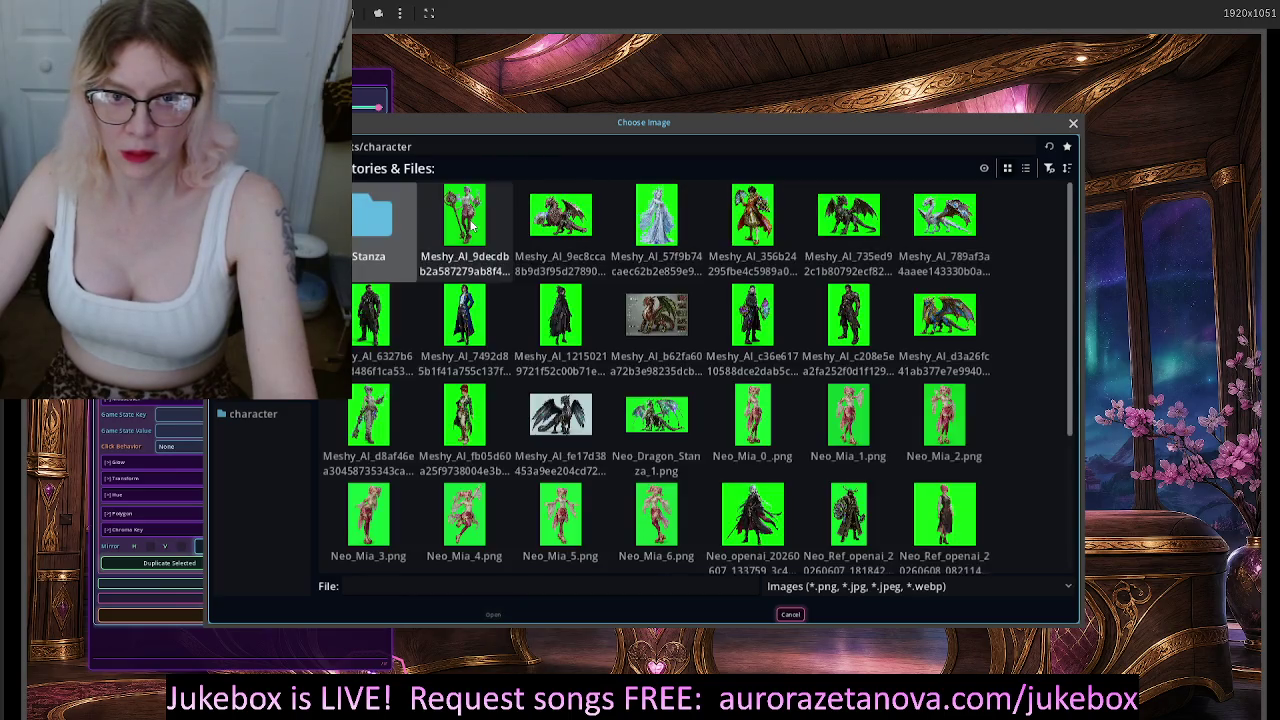
{"action": "left_click", "coordinate": [768, 427]}
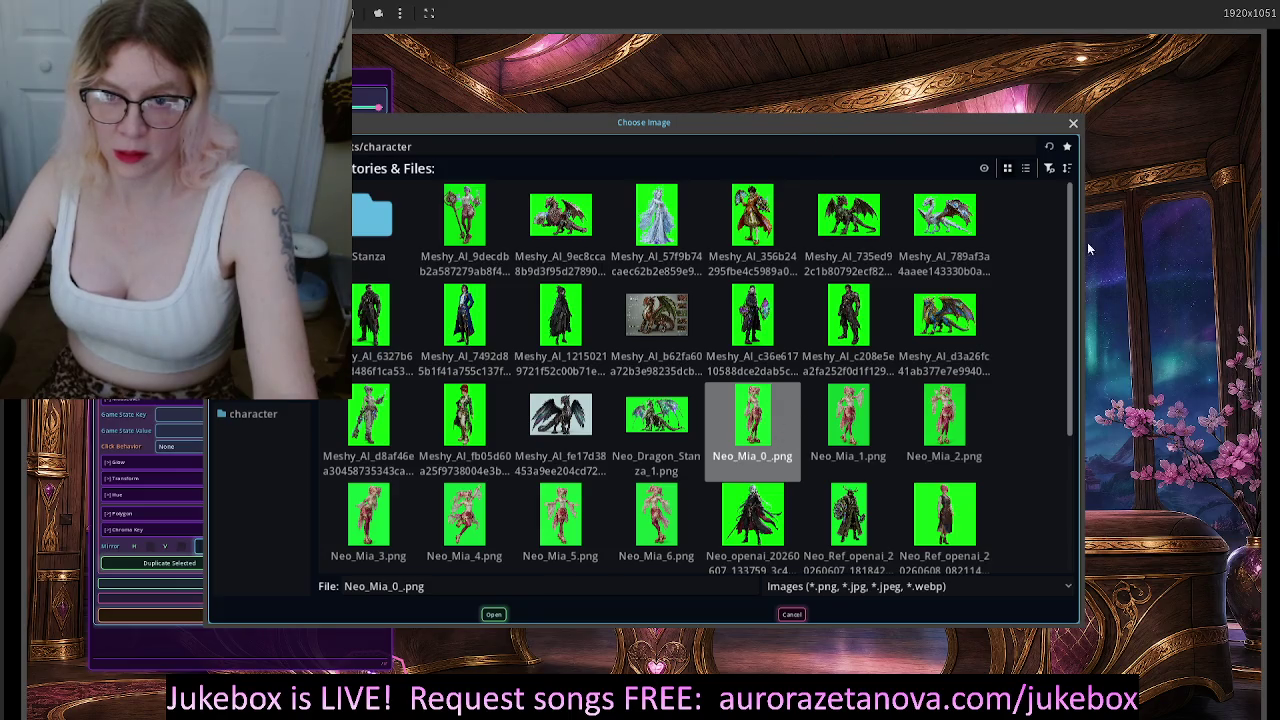
{"action": "double_click", "coordinate": [746, 427]}
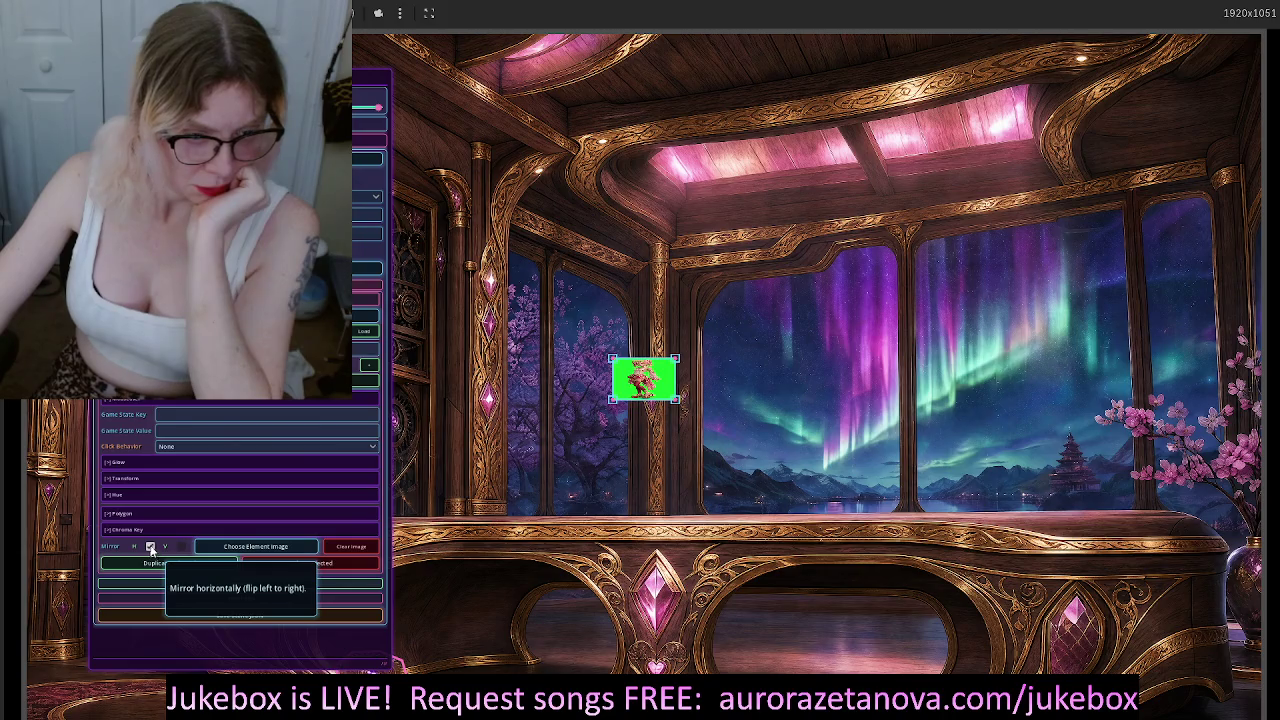
{"action": "left_click", "coordinate": [183, 552]}
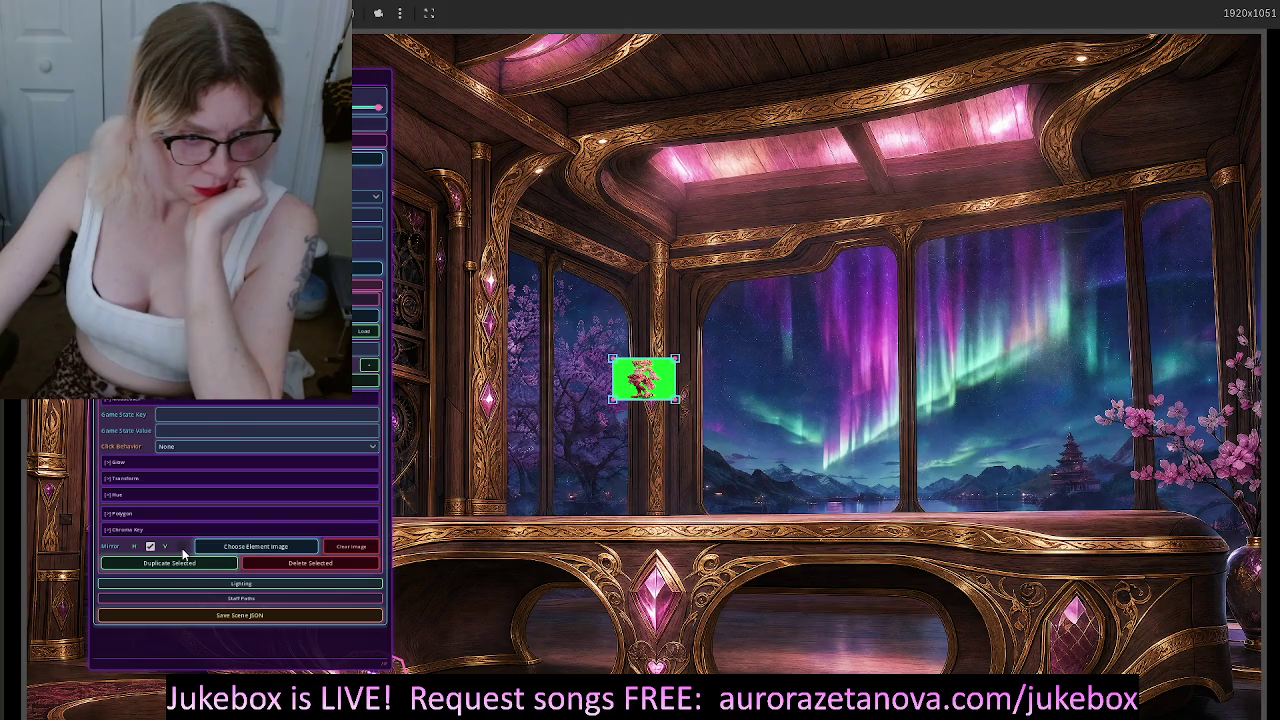
{"action": "left_click", "coordinate": [182, 548]}
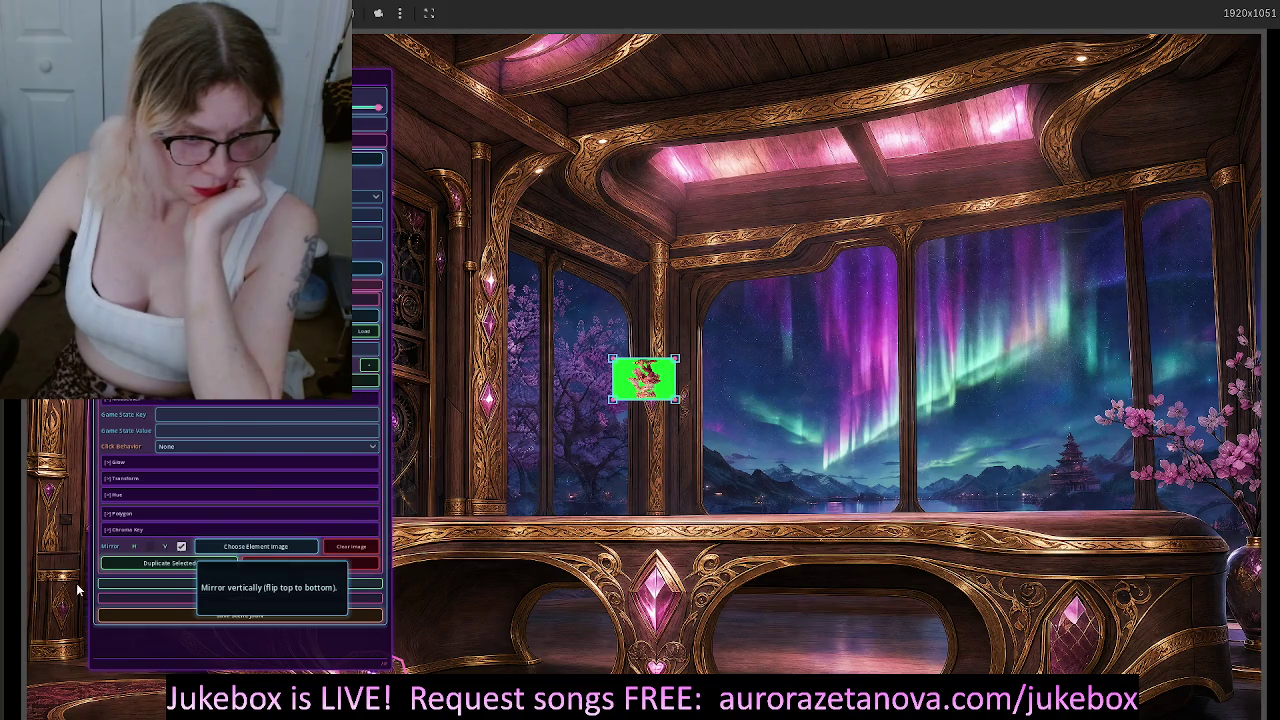
{"action": "left_click", "coordinate": [181, 546]}
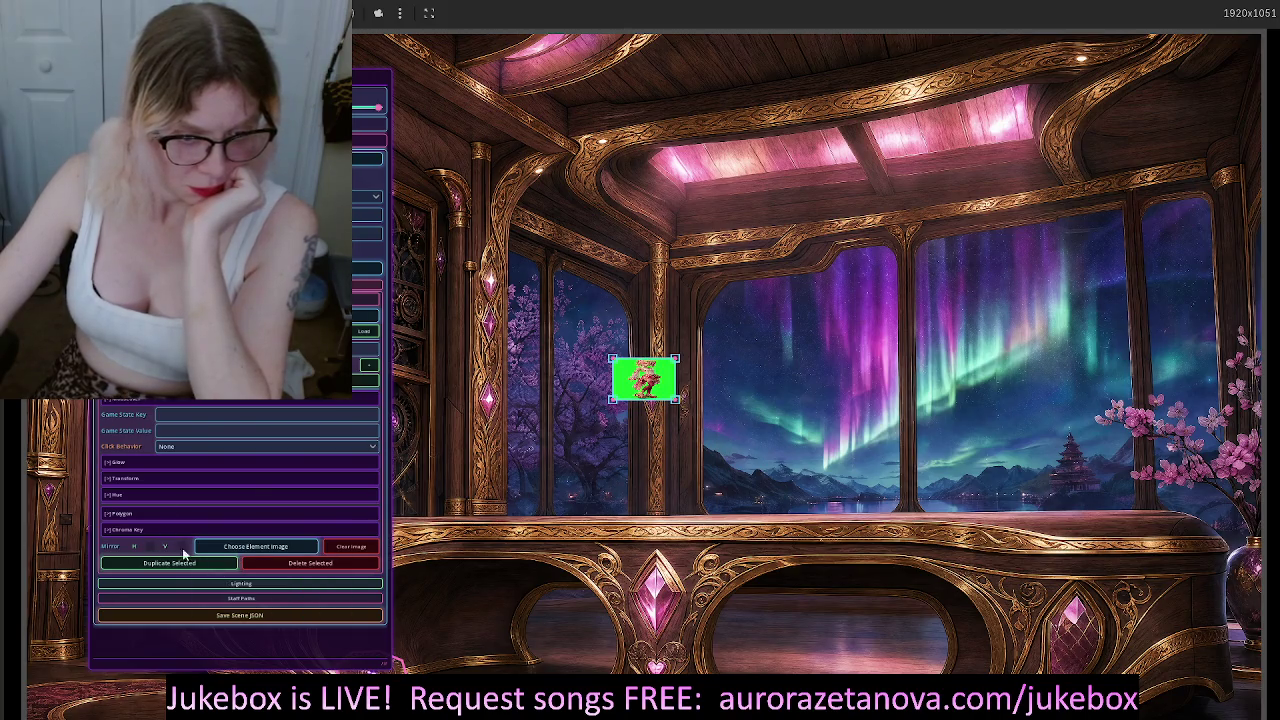
{"action": "left_click", "coordinate": [141, 517]}
{"action": "scroll", "coordinate": [220, 512], "scroll_direction": "down", "scroll_amount": 5}
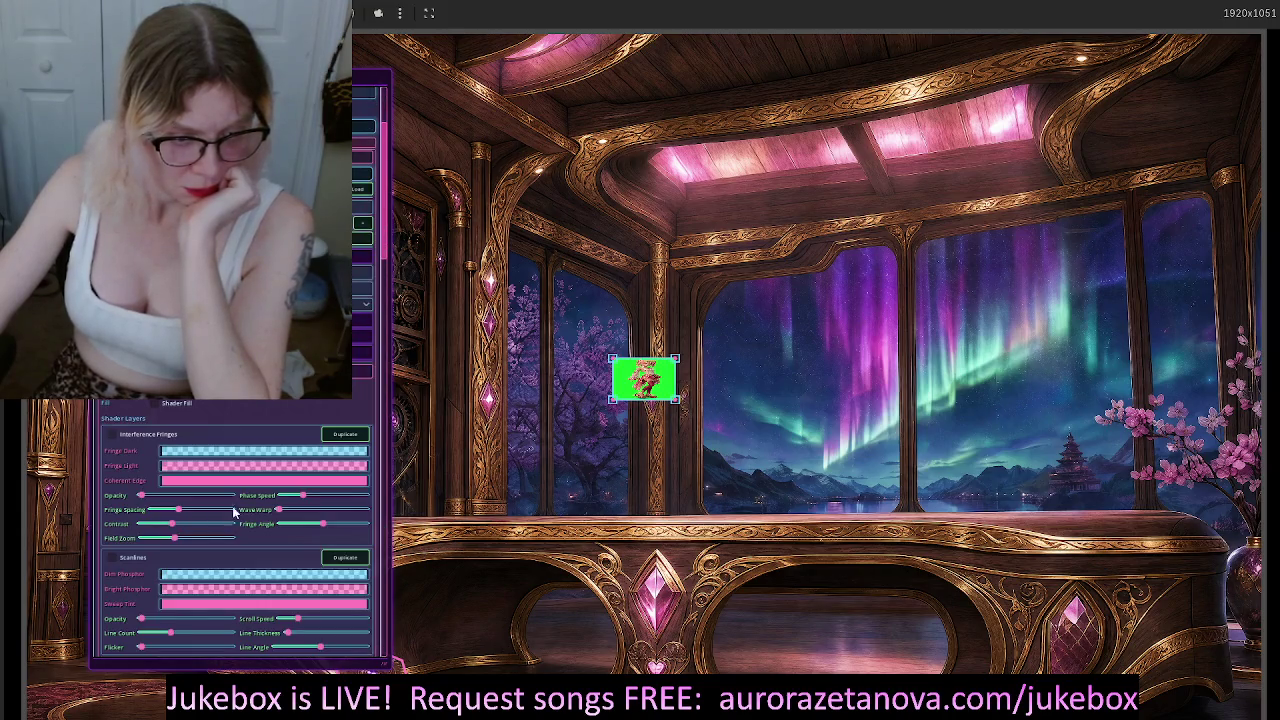
{"action": "scroll", "coordinate": [250, 505], "scroll_direction": "down", "scroll_amount": 10}
{"action": "scroll", "coordinate": [256, 502], "scroll_direction": "down", "scroll_amount": 10}
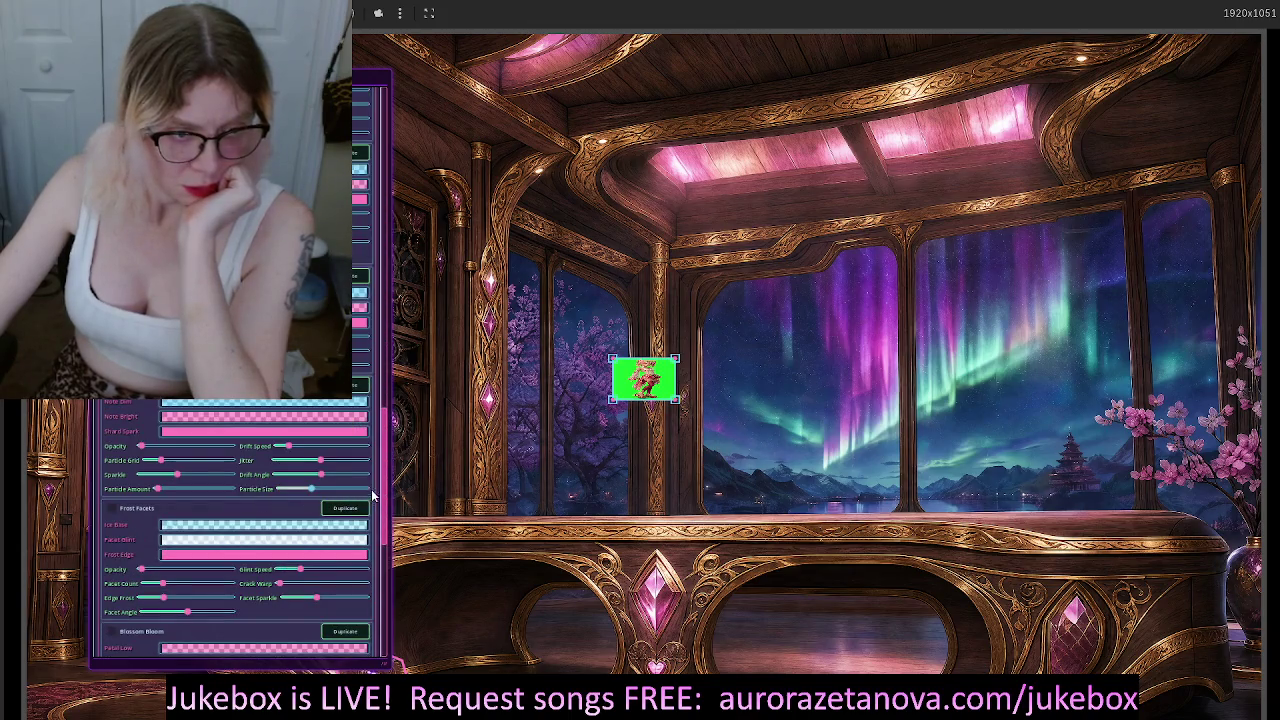
{"action": "scroll", "coordinate": [376, 555], "scroll_direction": "down", "scroll_amount": 10}
{"action": "left_click_drag", "start_coordinate": [376, 555], "coordinate": [366, 183]}
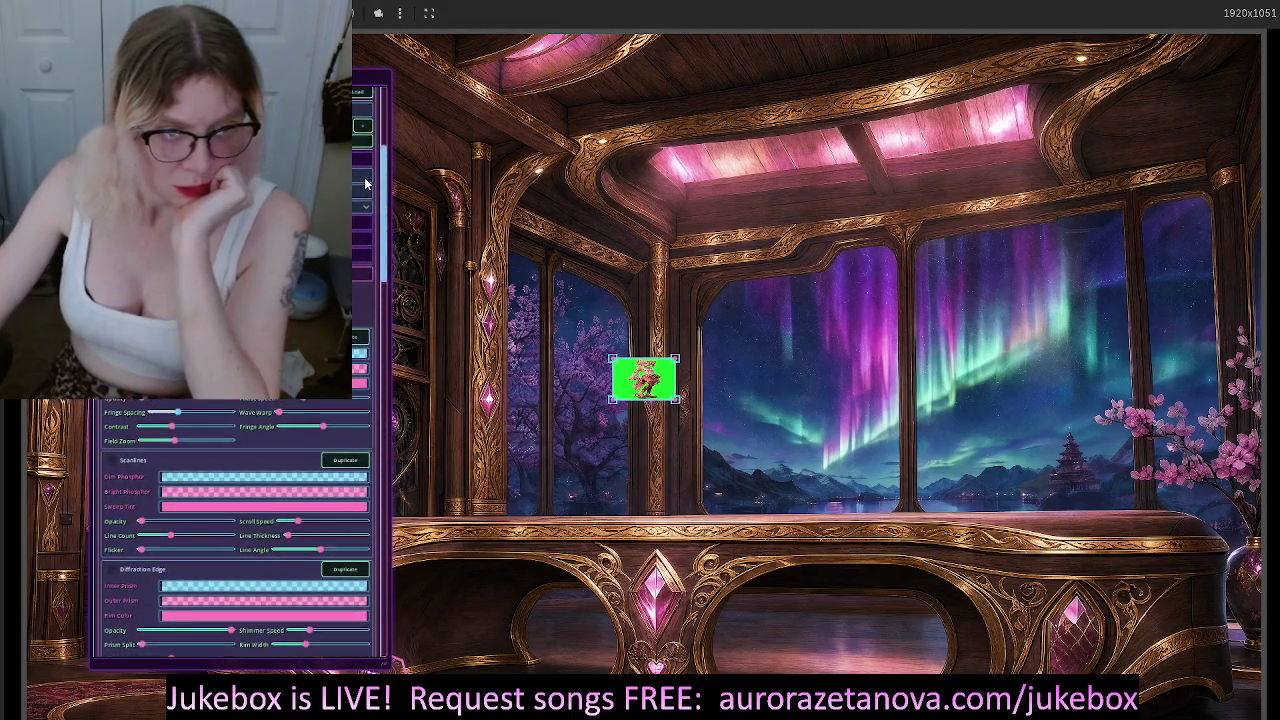
{"action": "scroll", "coordinate": [367, 175], "scroll_direction": "up", "scroll_amount": 1}
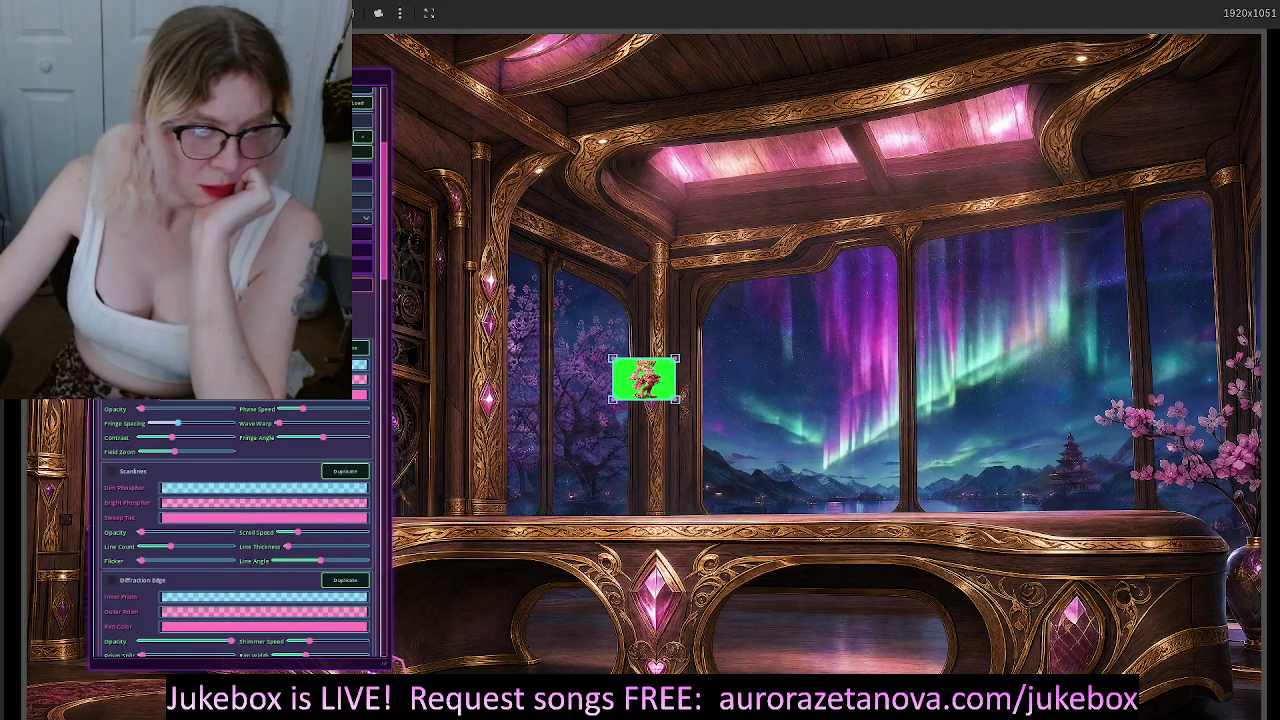
{"action": "scroll", "coordinate": [240, 400], "scroll_direction": "down", "scroll_amount": 10}
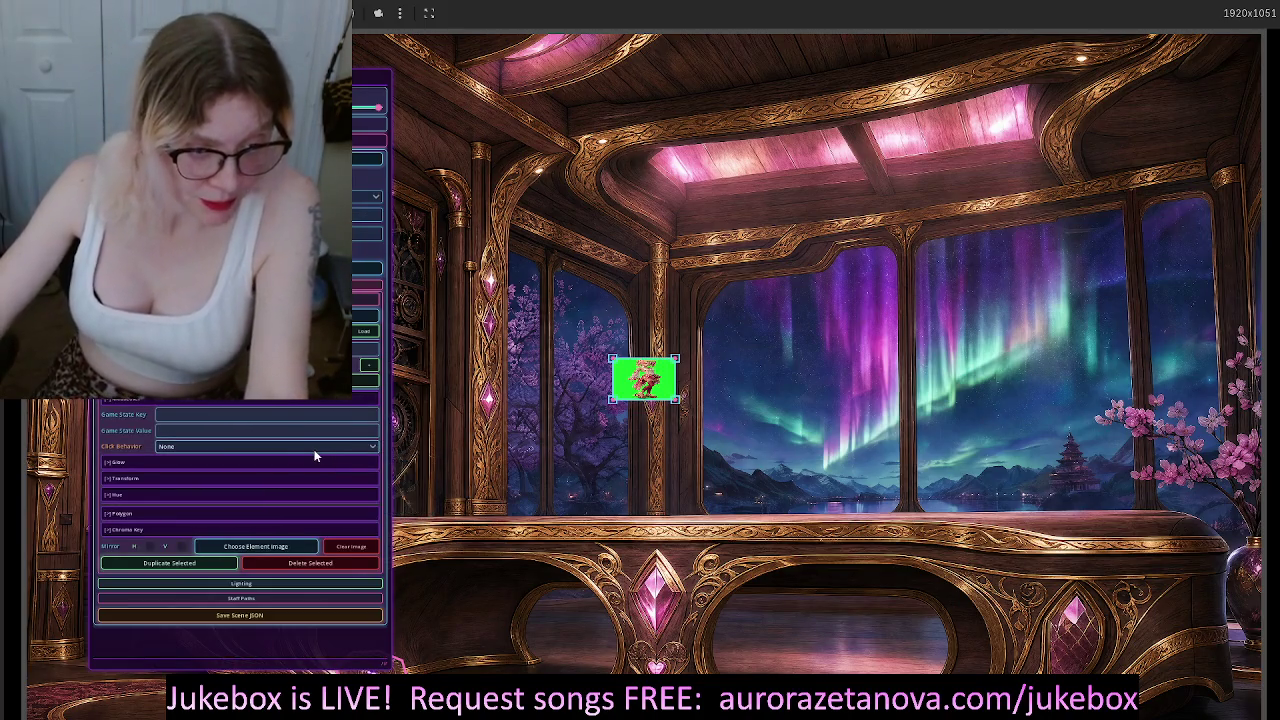
{"action": "mouse_move", "coordinate": [316, 450]}
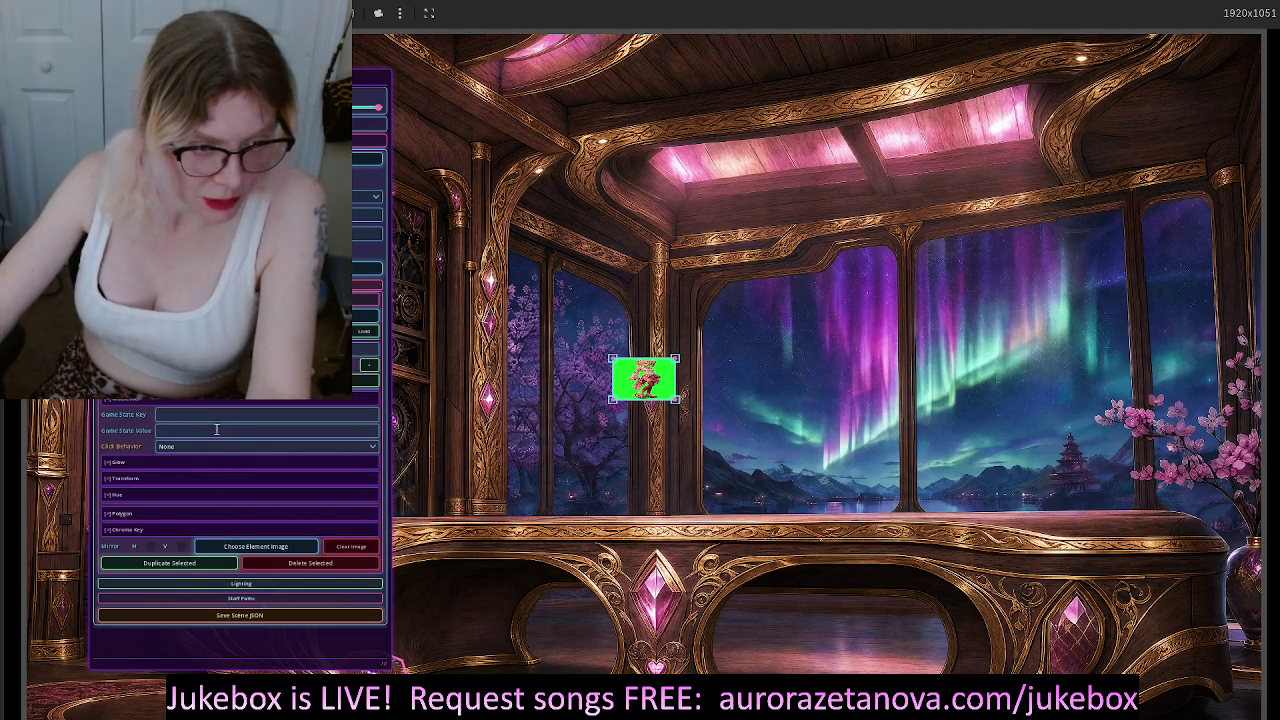
{"action": "left_click", "coordinate": [210, 480]}
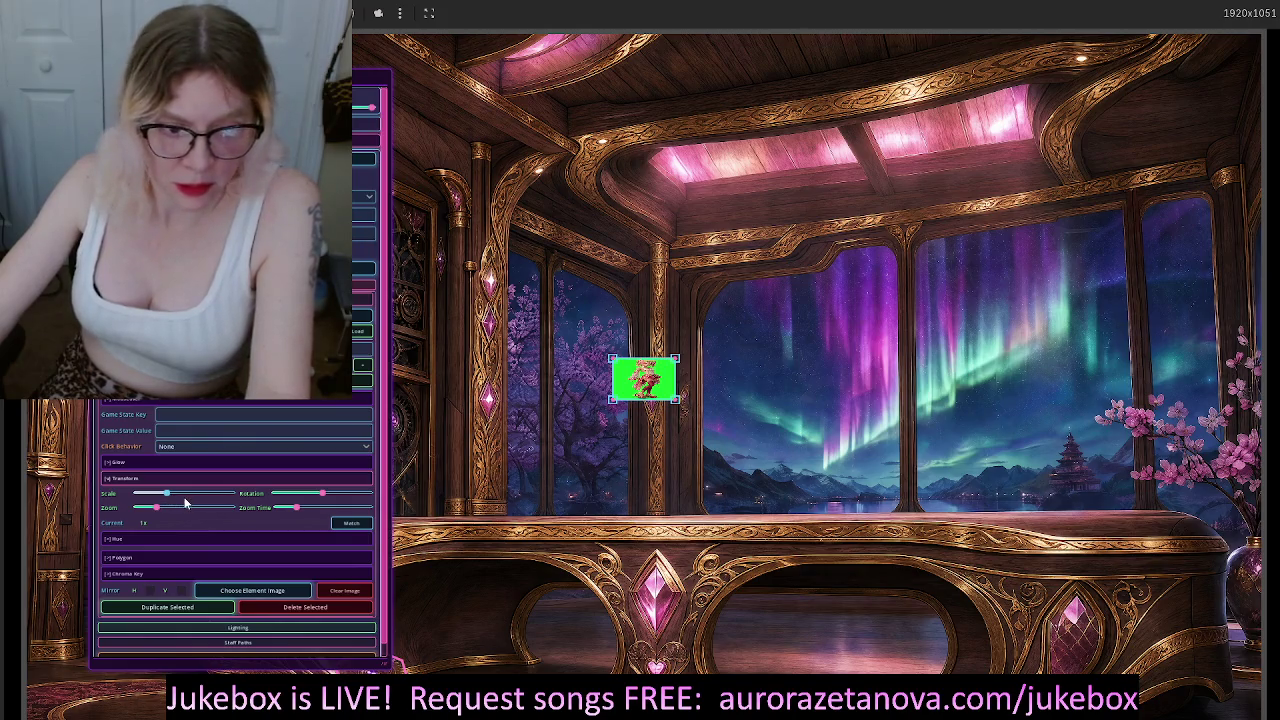
Raise the Transform Scale slider to enlarge the character image greatly, then stop the game with F8
{"action": "left_click_drag", "start_coordinate": [167, 495], "coordinate": [164, 494]}
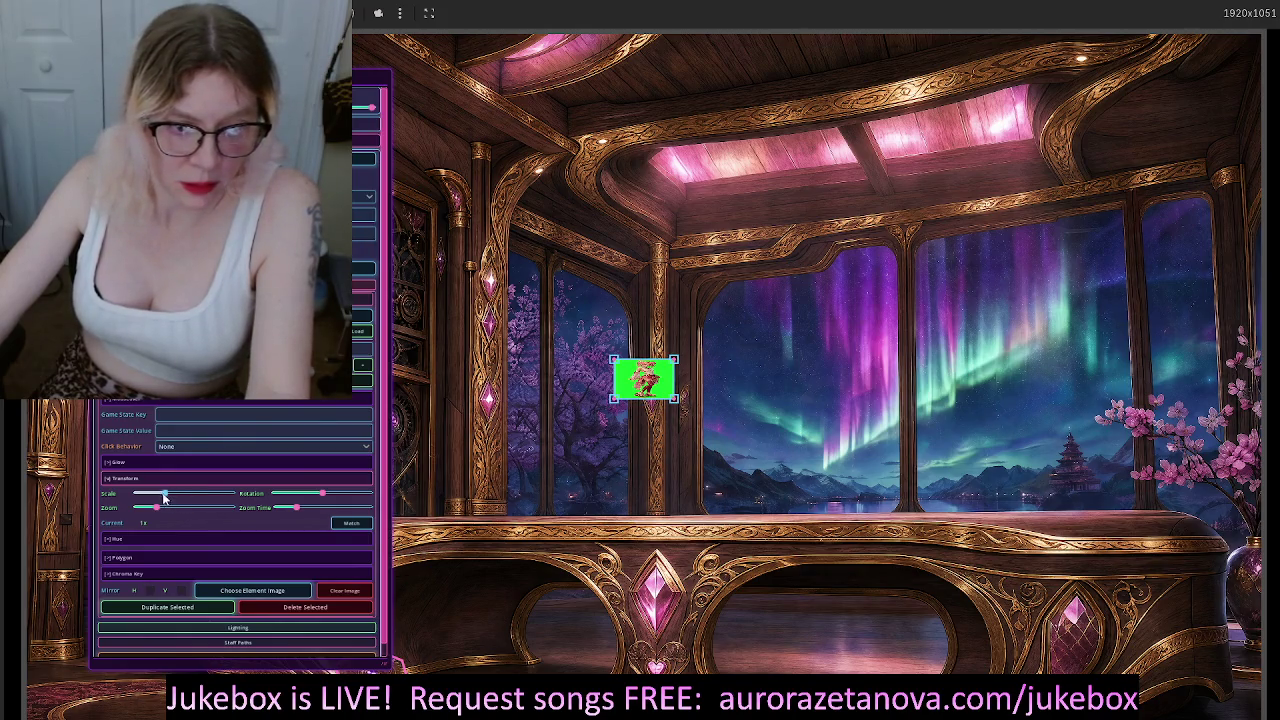
{"action": "left_click", "coordinate": [169, 494]}
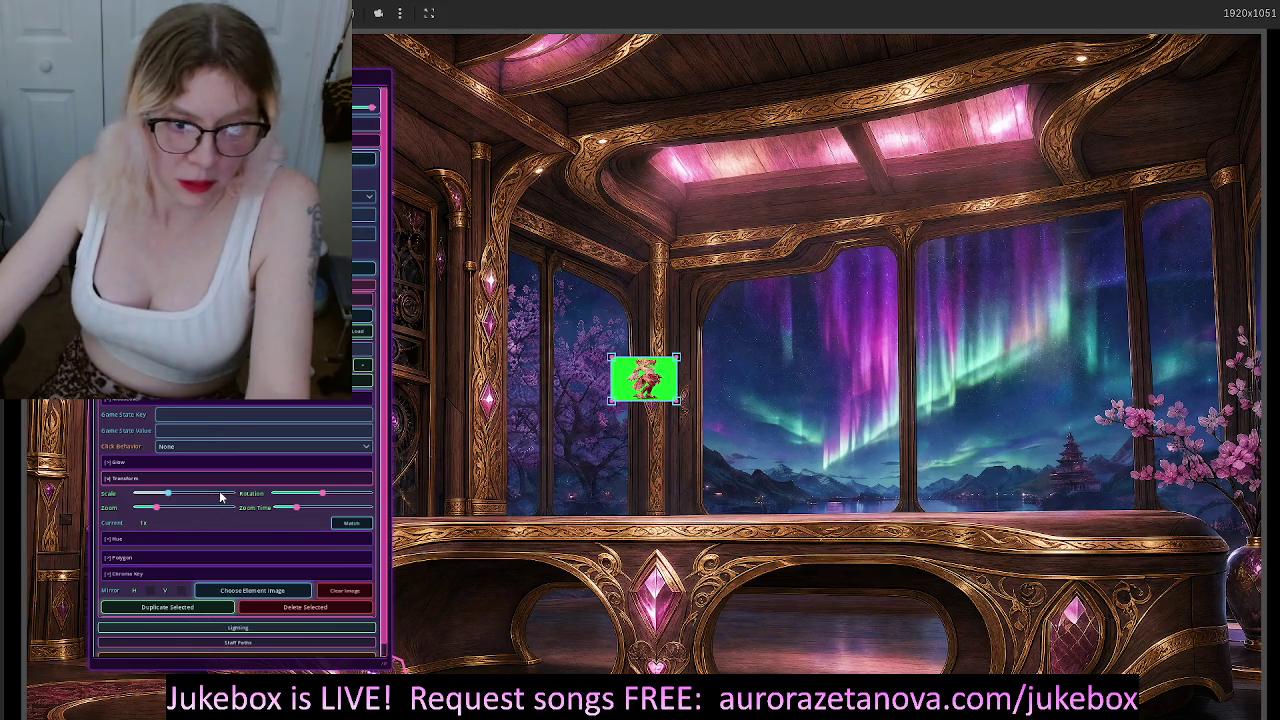
{"action": "left_click", "coordinate": [184, 494]}
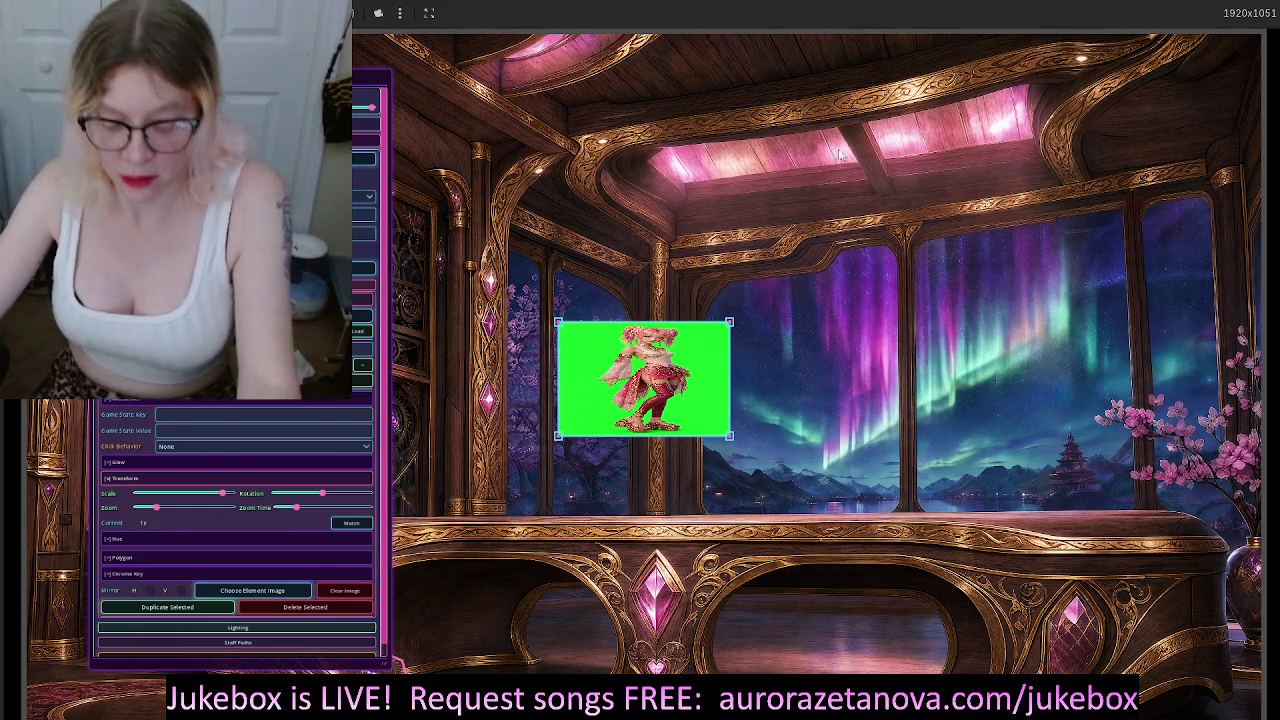
{"action": "key", "text": "F8"}
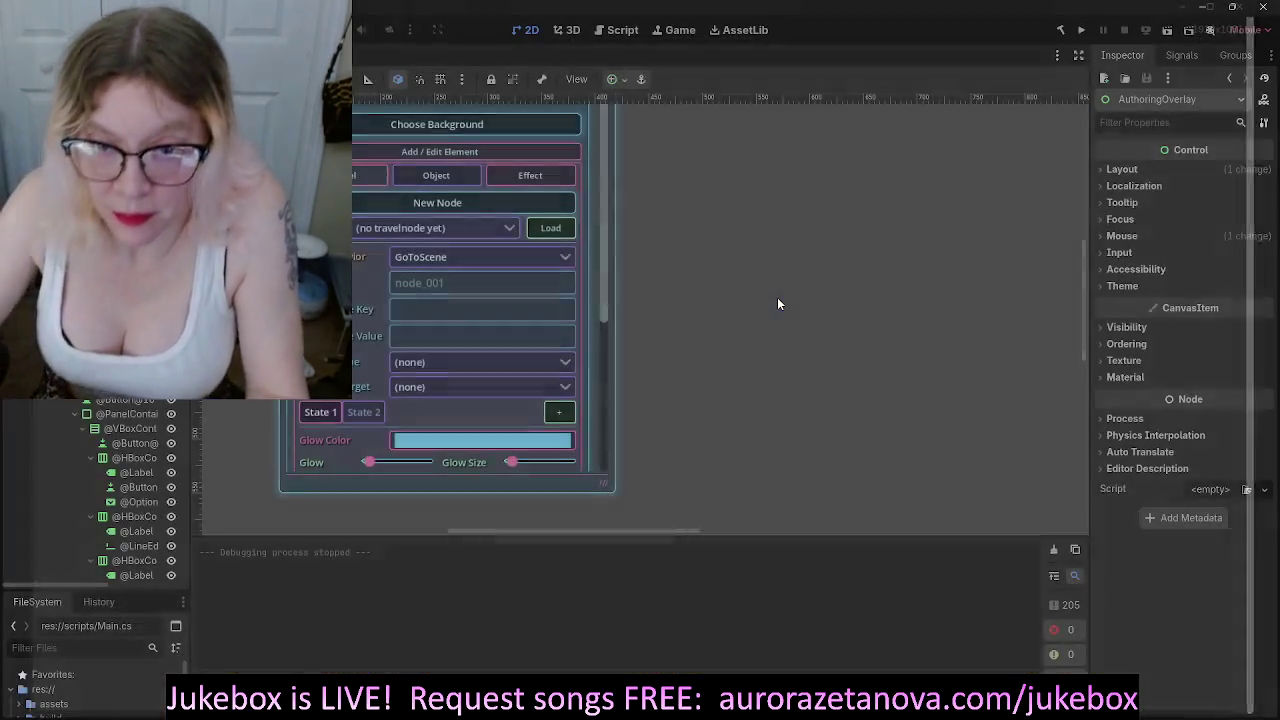
Close the Godot editor and confirm quitting, leaving the image viewer on screen
{"action": "left_click", "coordinate": [1270, 10]}
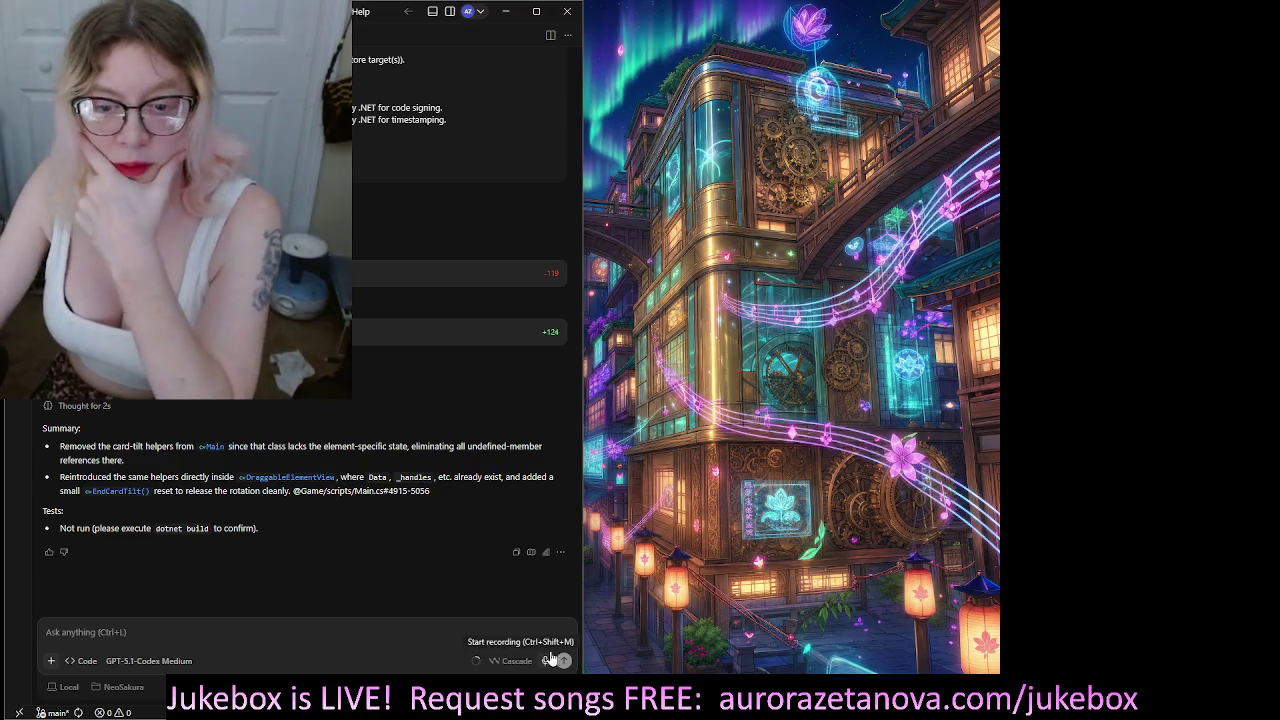
{"action": "left_click", "coordinate": [586, 553]}
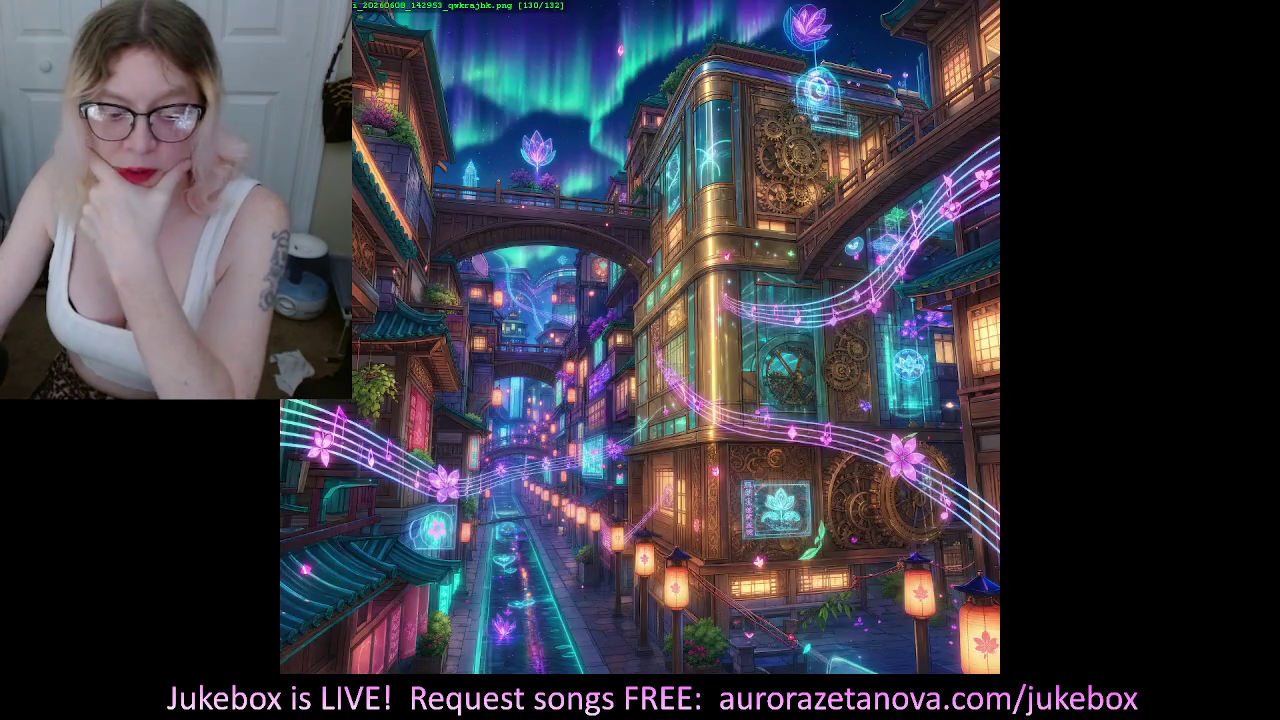
Return to Windsurf and narrow its window so the chat sits beside the slideshow
{"action": "key", "text": "alt+Tab"}
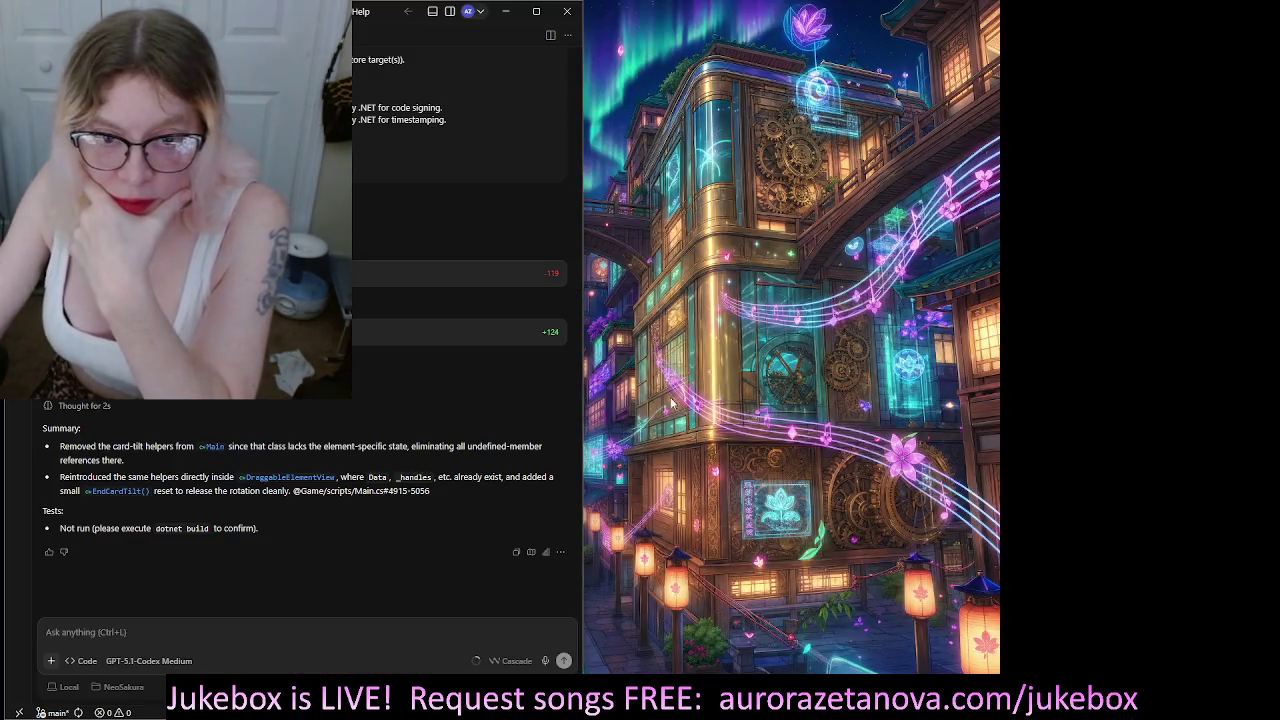
{"action": "mouse_move", "coordinate": [582, 410]}
{"action": "left_mouse_down"}
{"action": "mouse_move", "coordinate": [236, 420]}
{"action": "mouse_move", "coordinate": [276, 425]}
{"action": "left_mouse_up"}
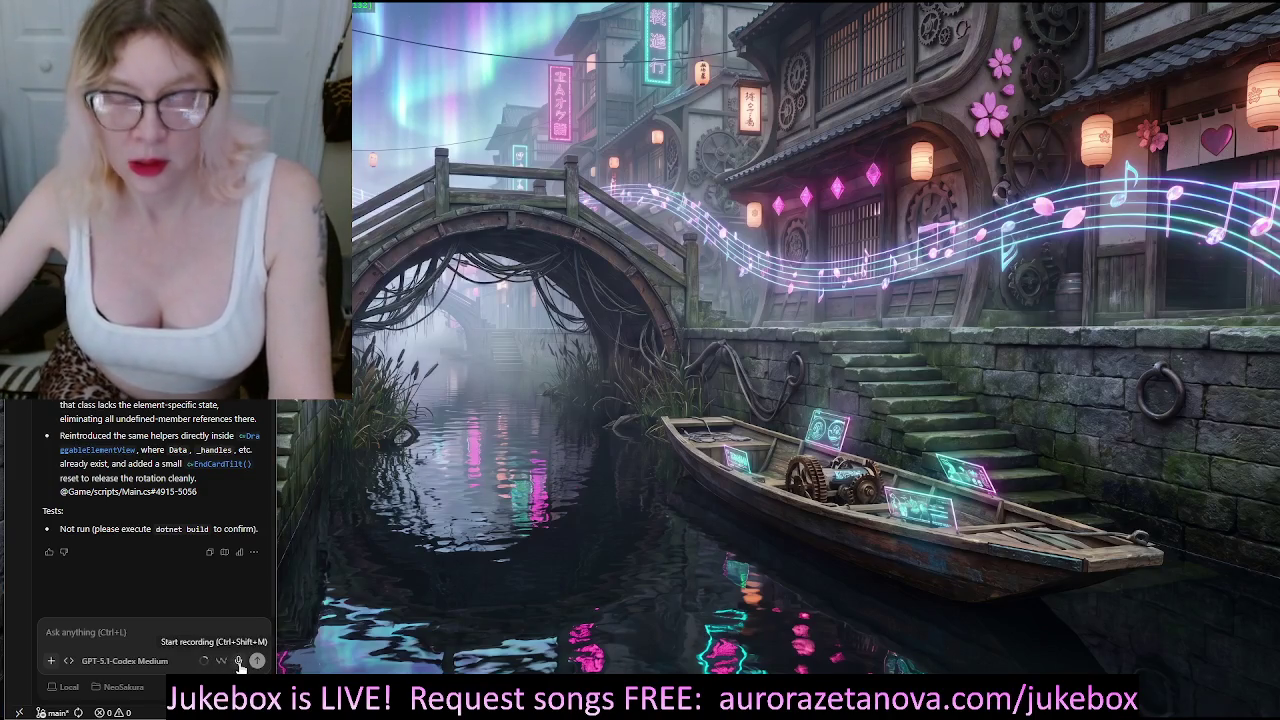
Dictate a request for aspect-ratio-preserving element images and multi-corner group selection for polygons
{"action": "left_click", "coordinate": [240, 662]}
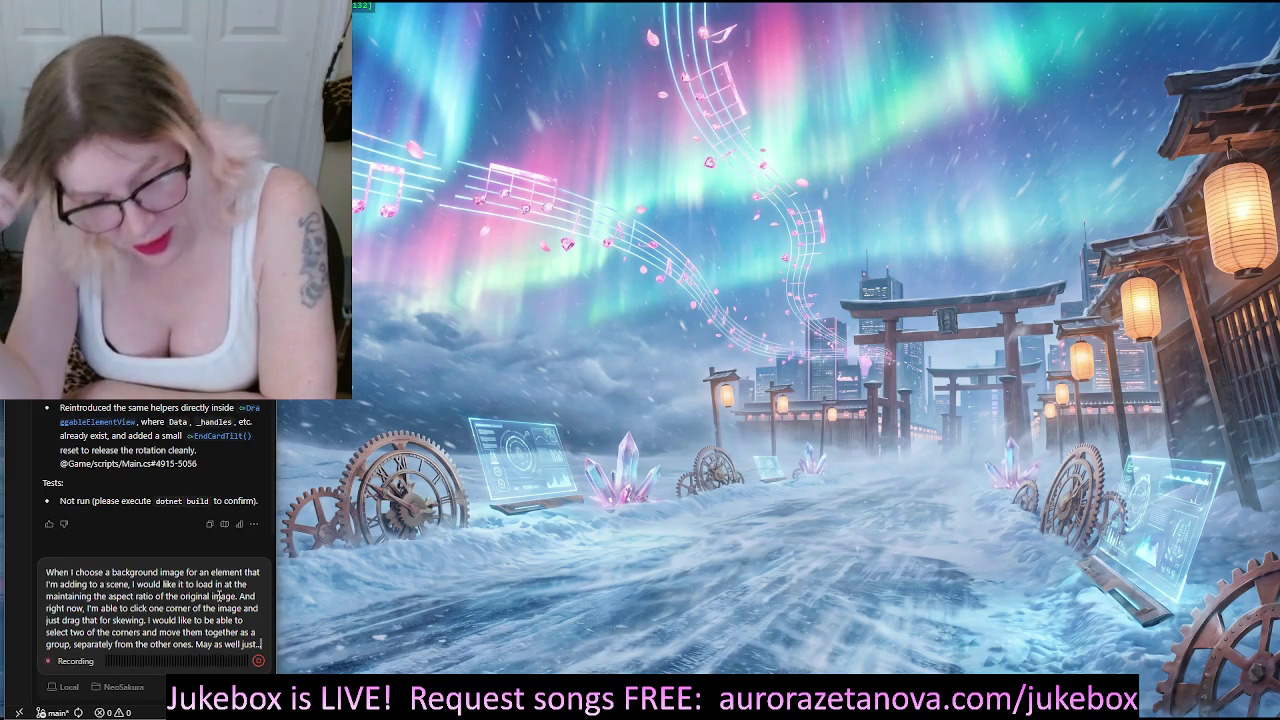
{"action": "left_click", "coordinate": [259, 662]}
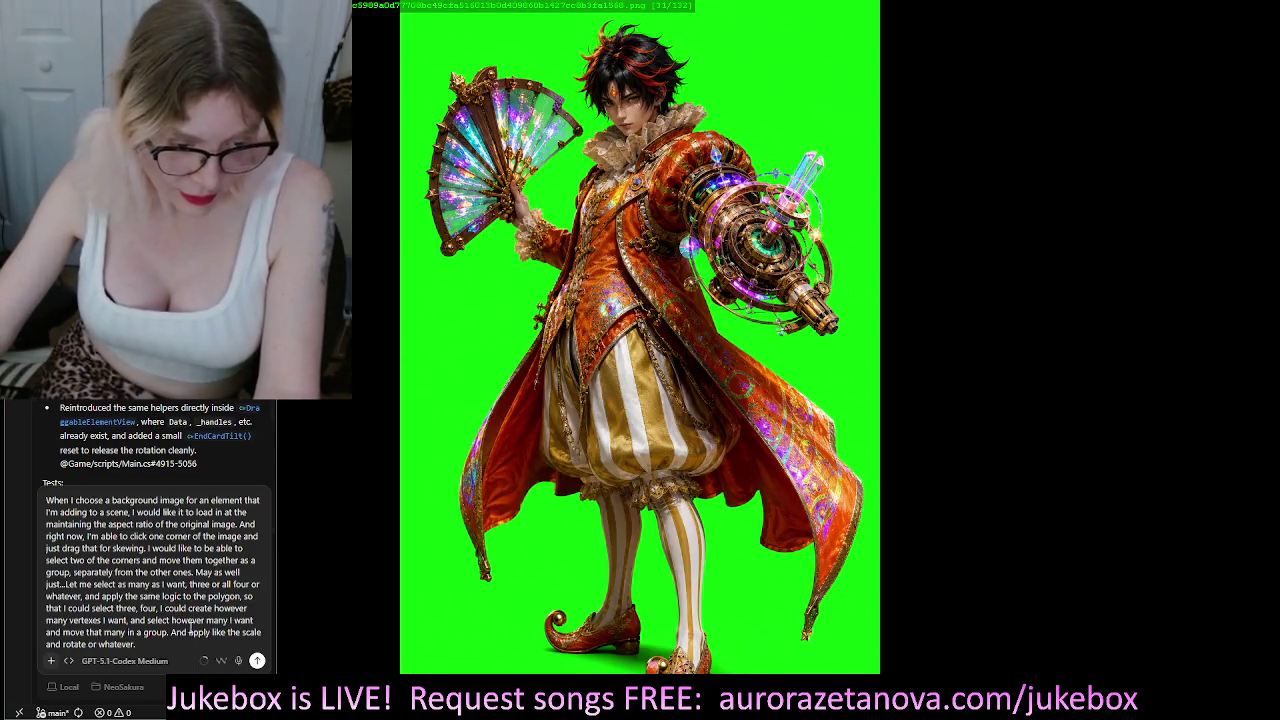
Delete the trailing scale-and-rotate sentence and dictate a note that middle-click 3D card rotation does nothing
{"action": "left_click", "coordinate": [174, 632], "text": "shift"}
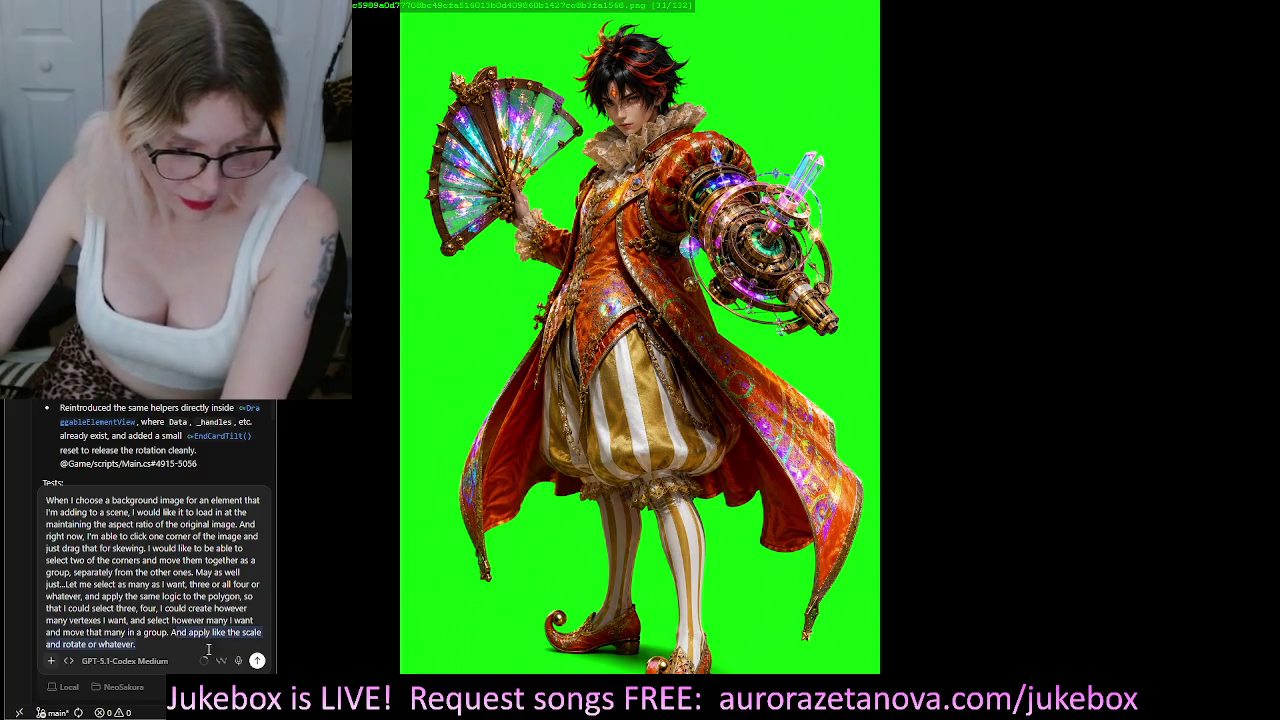
{"action": "key", "text": "BackSpace"}
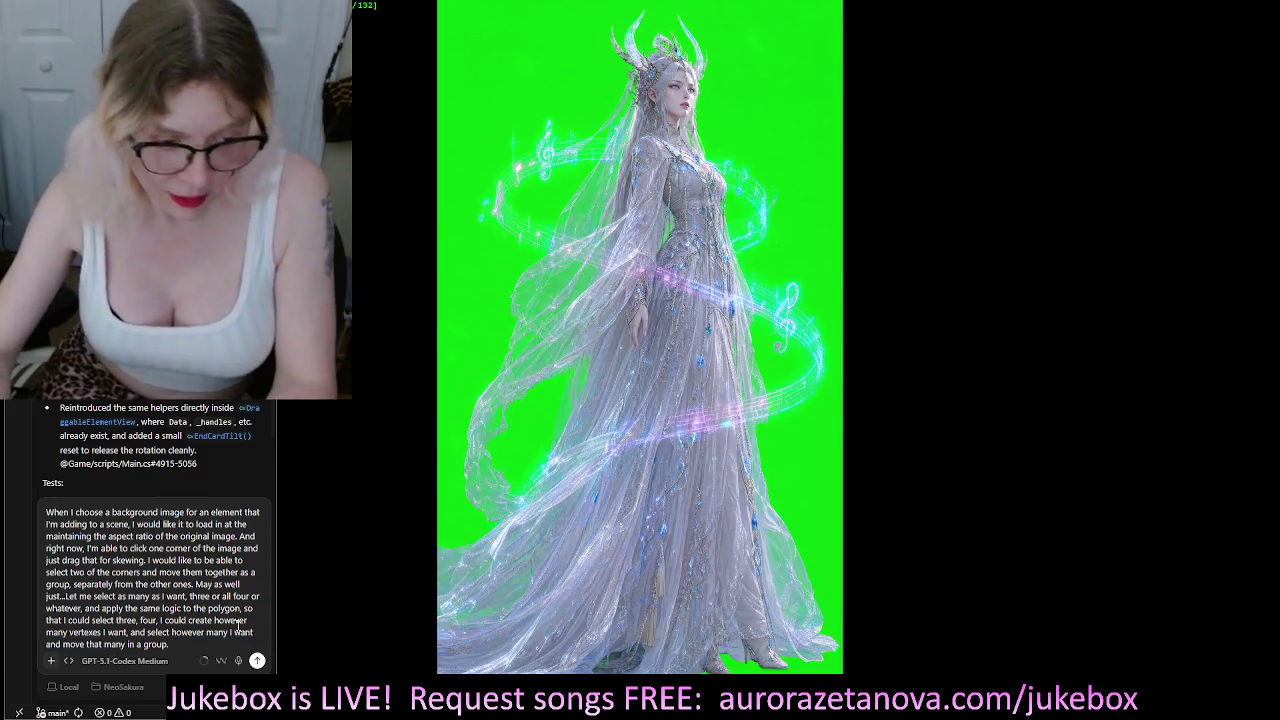
{"action": "key", "text": "shift+Return"}
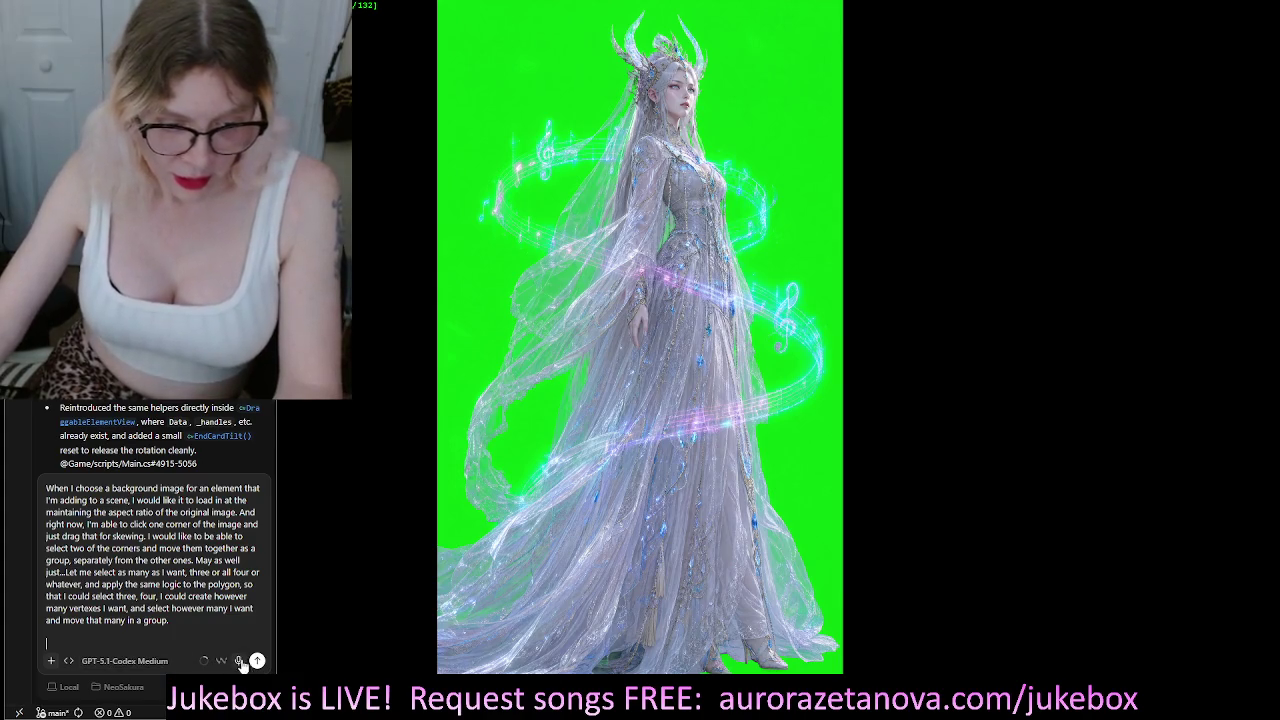
{"action": "left_click", "coordinate": [238, 660]}
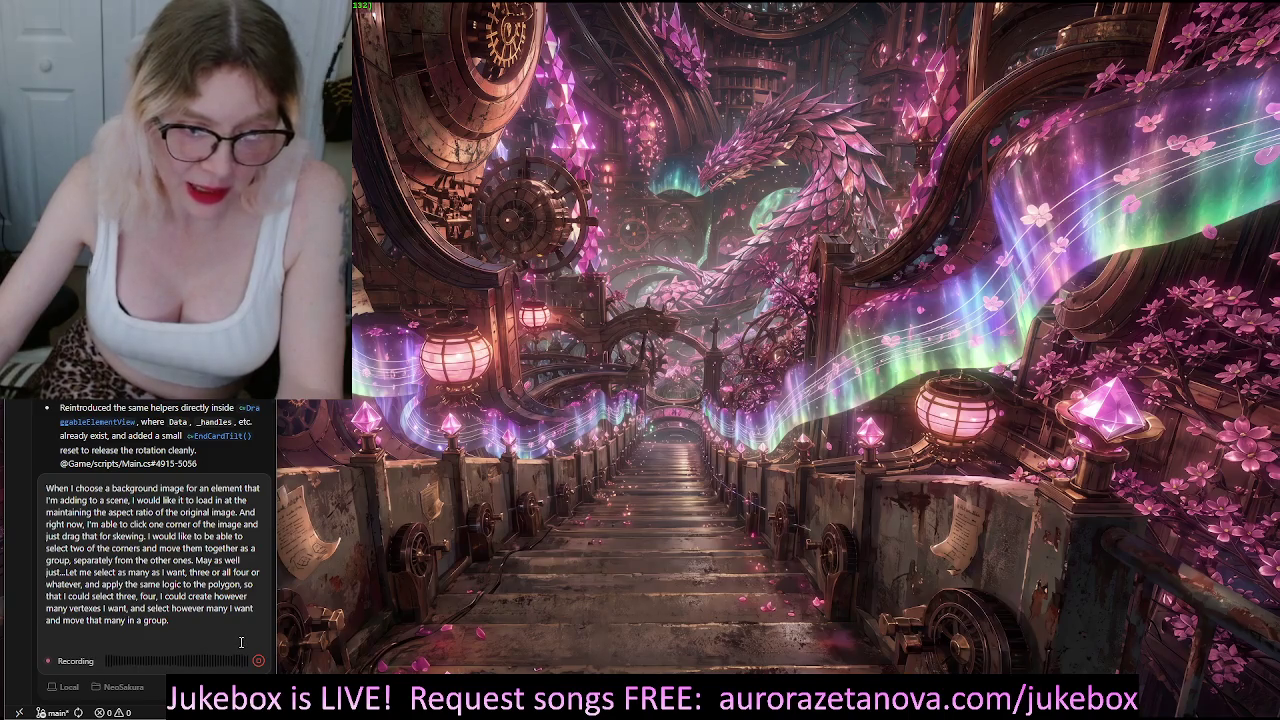
{"action": "left_click", "coordinate": [261, 662]}
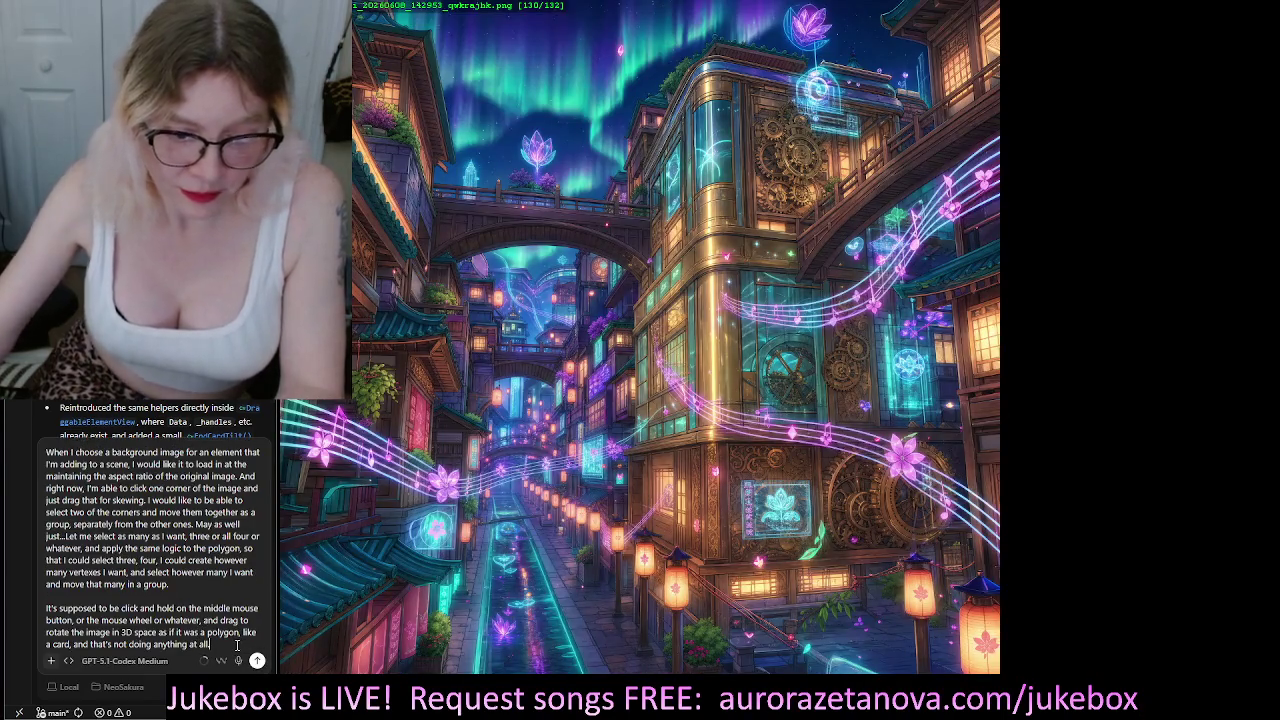
Start a fresh line and resume dictating the next paragraph of the prompt
{"action": "key", "text": "shift+Return"}
{"action": "key", "text": "shift+Return"}
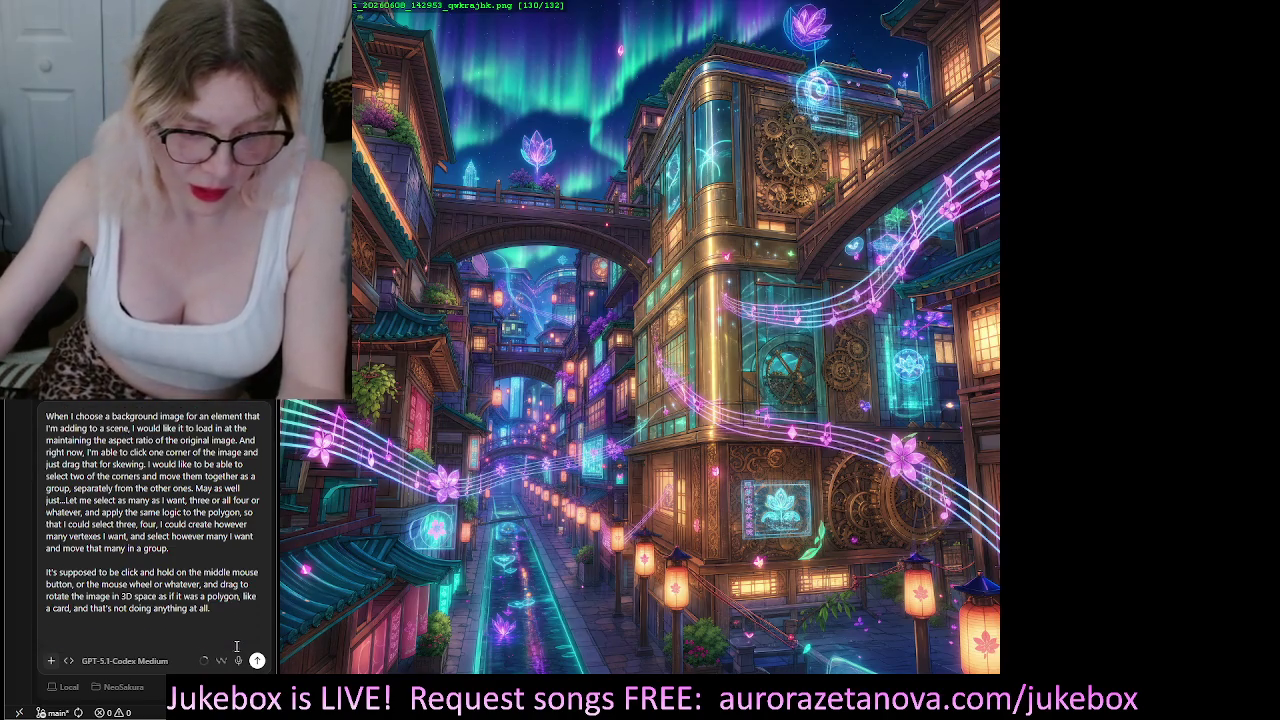
{"action": "left_click", "coordinate": [238, 660]}
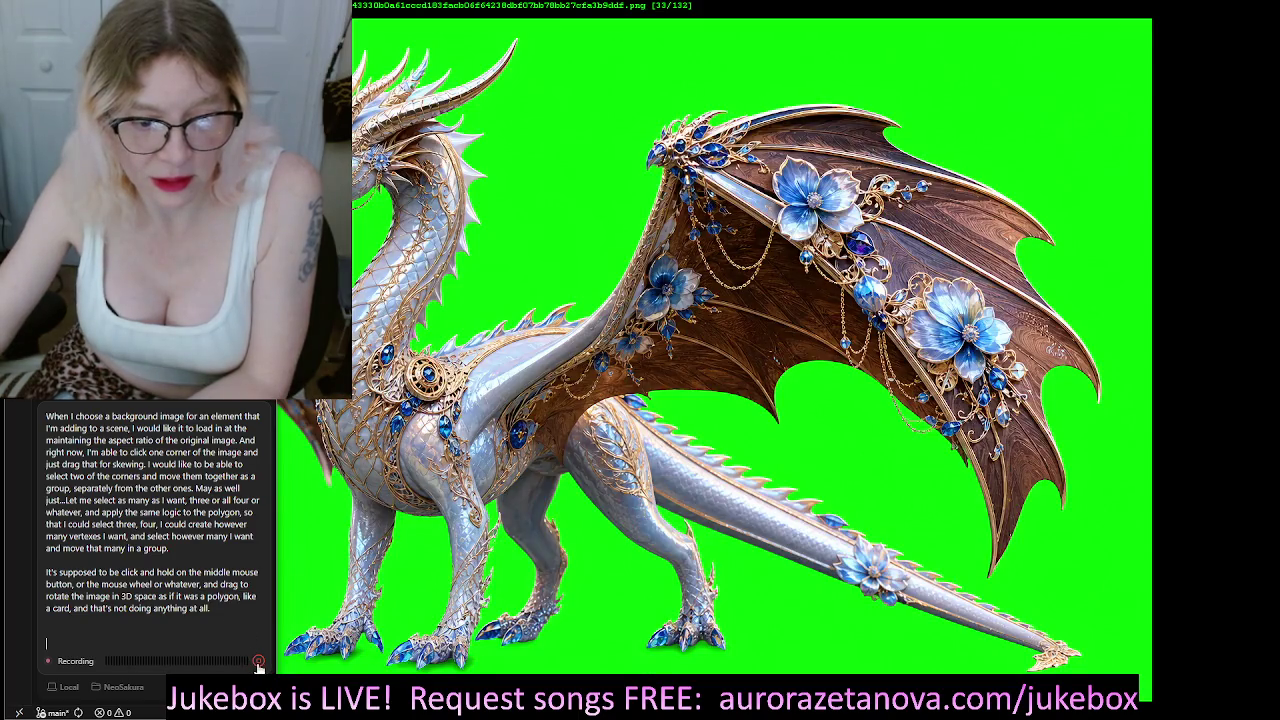
Finish dictating the performance complaint and send the request to the Cascade agent
{"action": "left_click", "coordinate": [258, 661]}
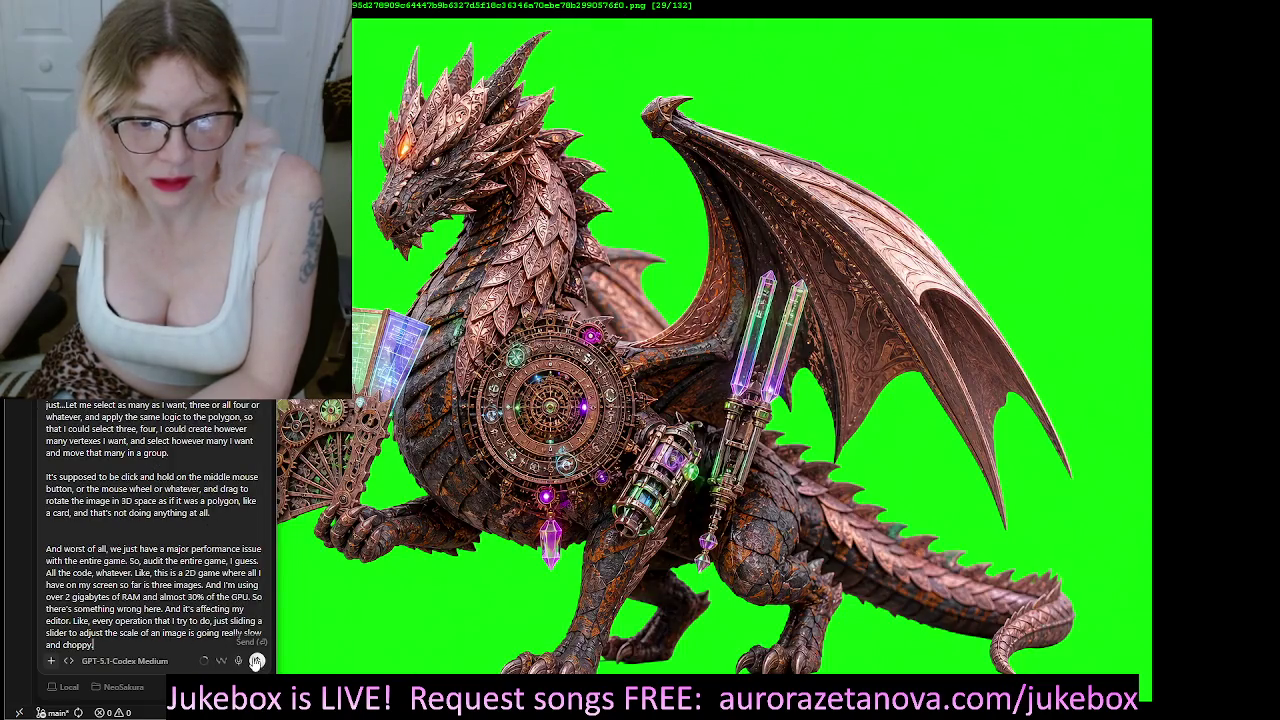
{"action": "key", "text": "Return"}
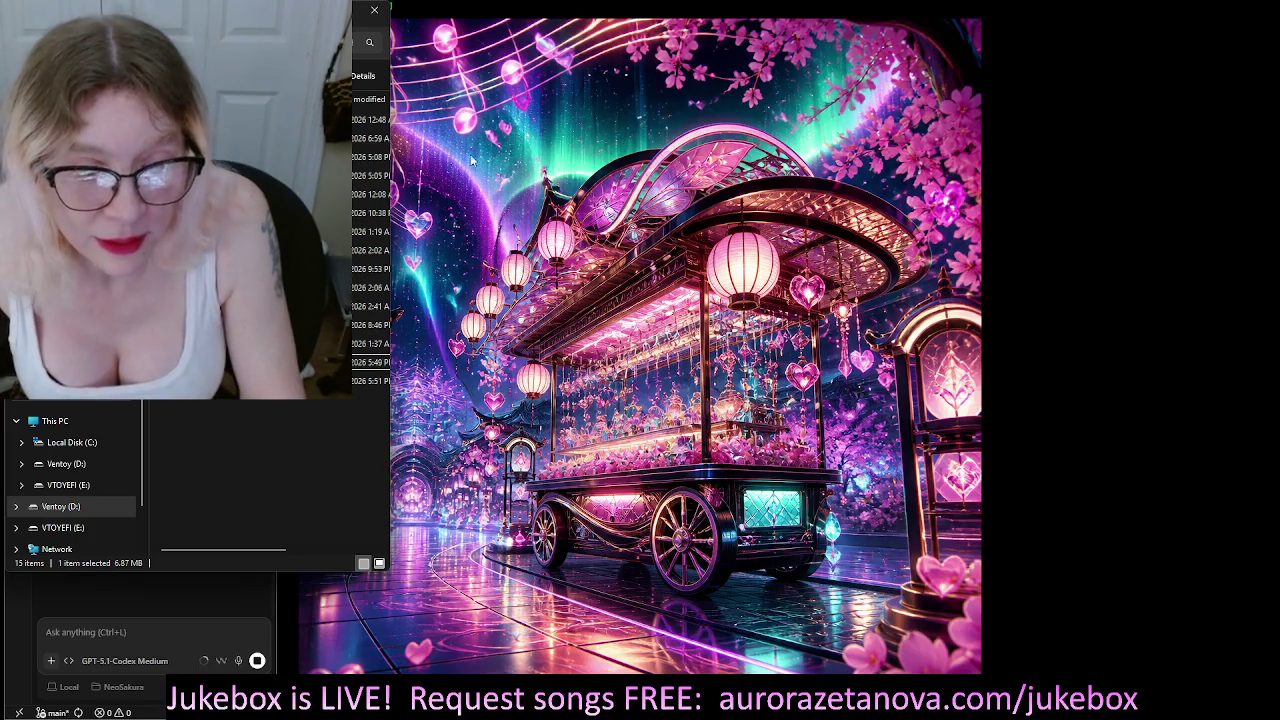
Close the file browser window and remove a stray 'd' typed into the prompt
{"action": "left_click", "coordinate": [374, 10]}
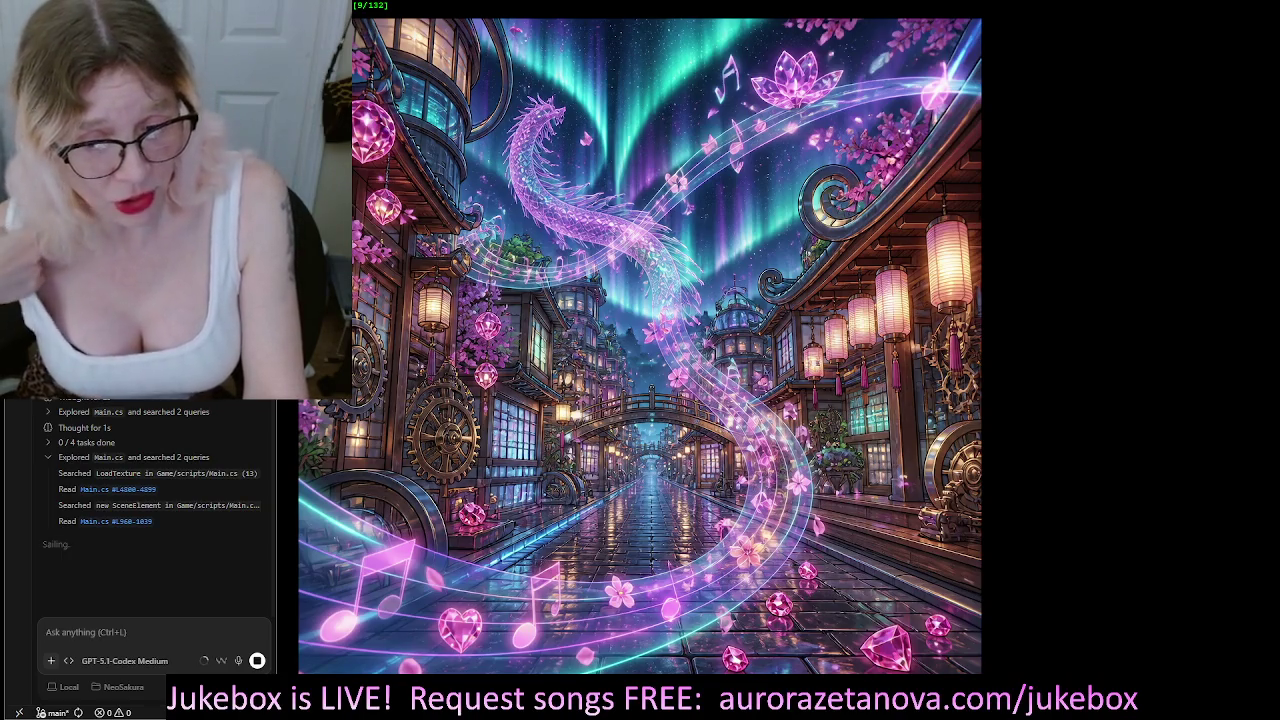
{"action": "type", "text": "d"}
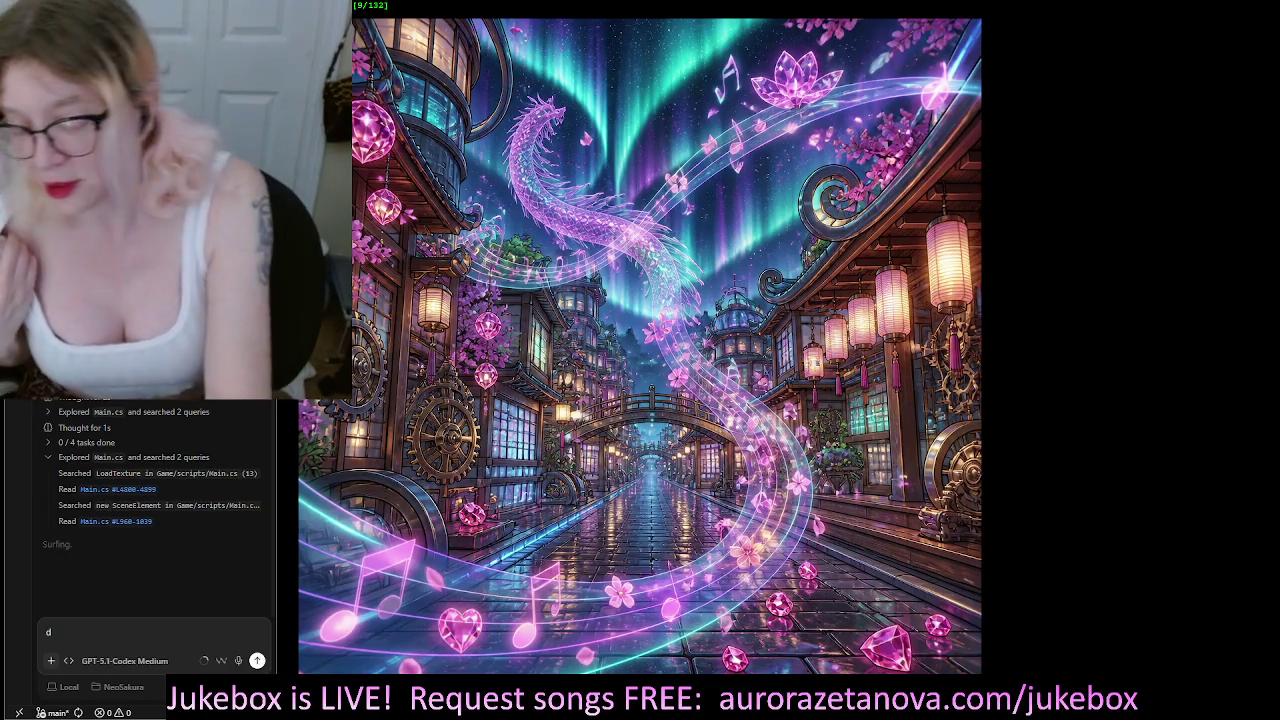
{"action": "key", "text": "BackSpace"}
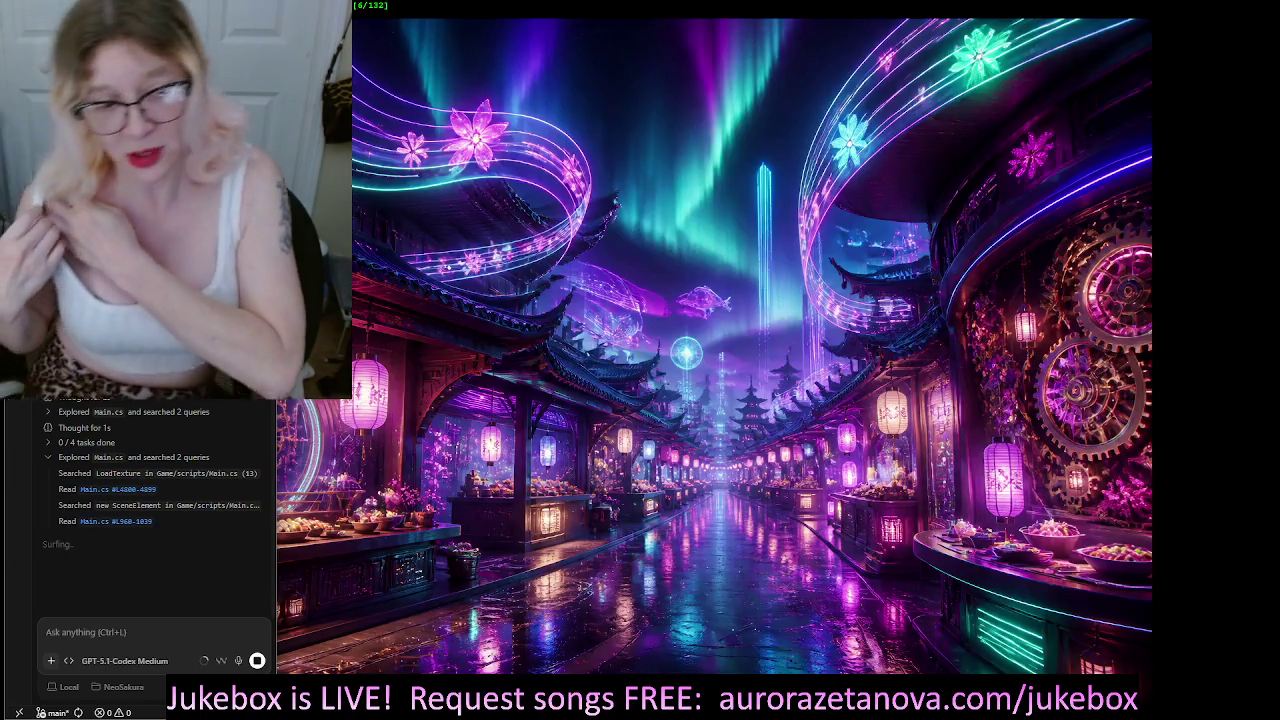
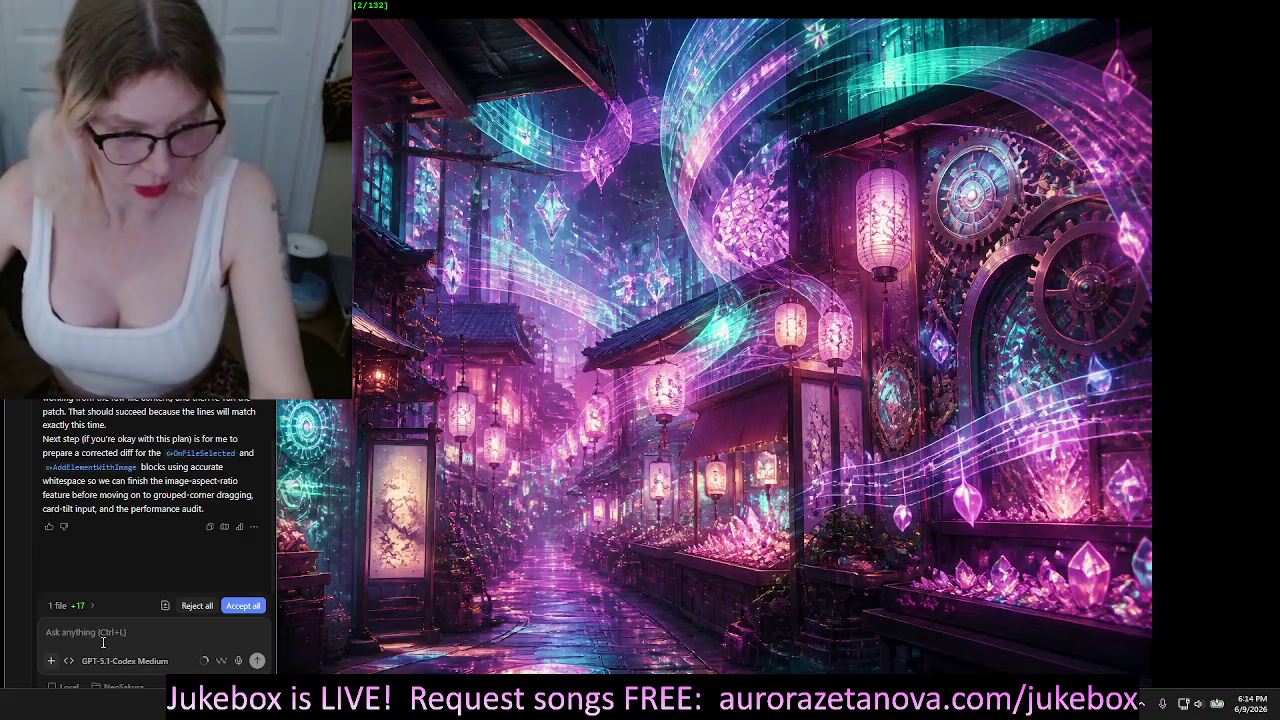
Reply 'do it' to Windsurf's assistant so it applies the corrected OnFileSelected and AddElementWithImage diff
{"action": "left_click", "coordinate": [106, 635]}
{"action": "type", "text": "do"}
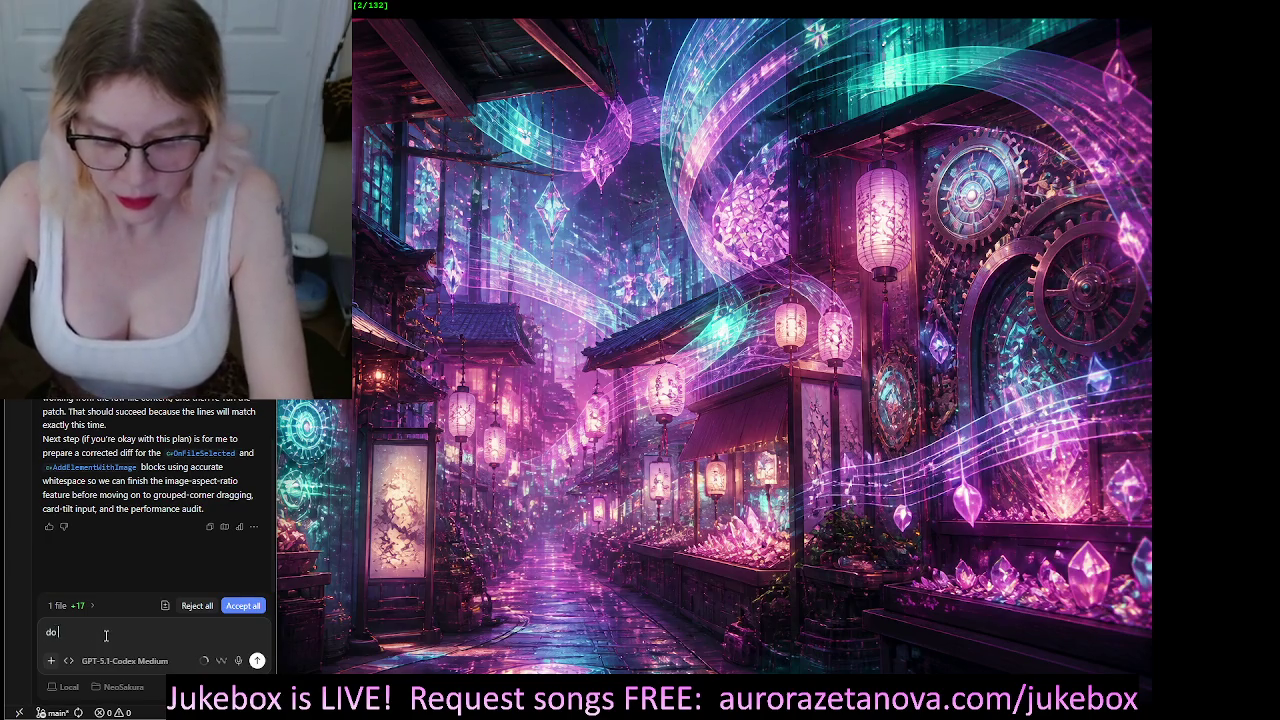
{"action": "type", "text": " it"}
{"action": "key", "text": "Return"}
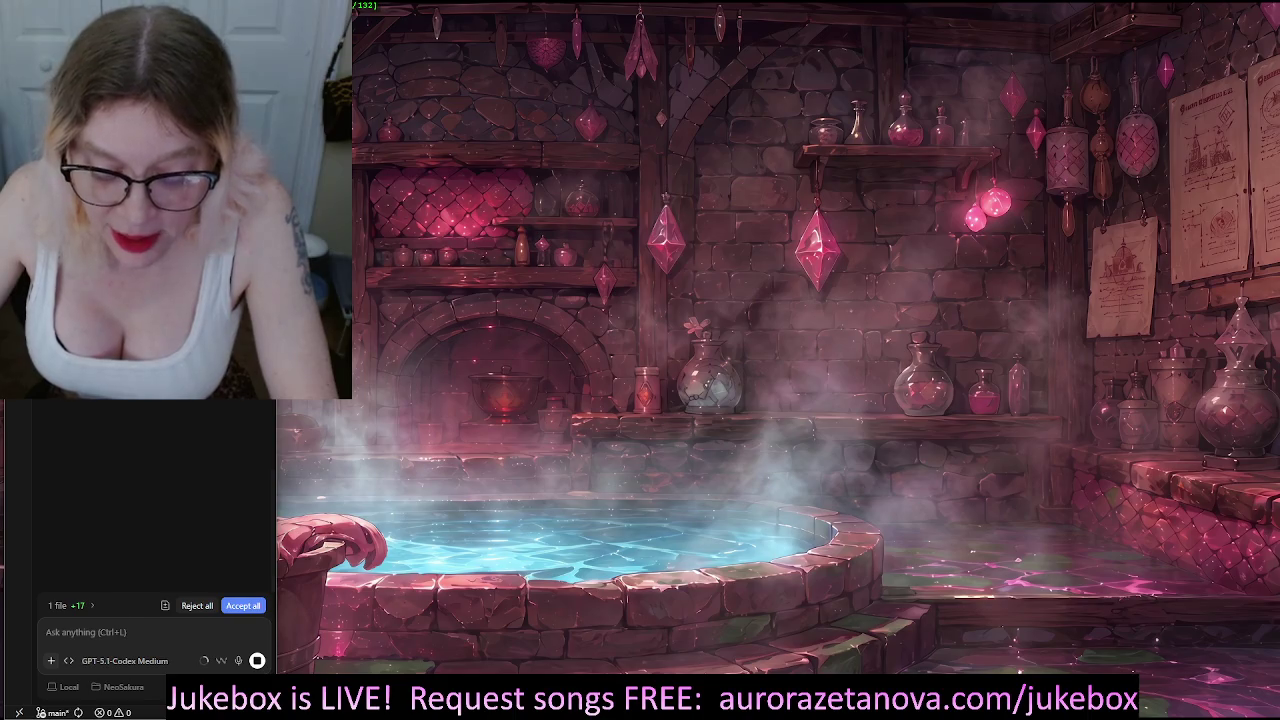
Open a File Explorer Home window with Win+E and move it down toward the bottom-centre
{"action": "key", "text": "super+e"}
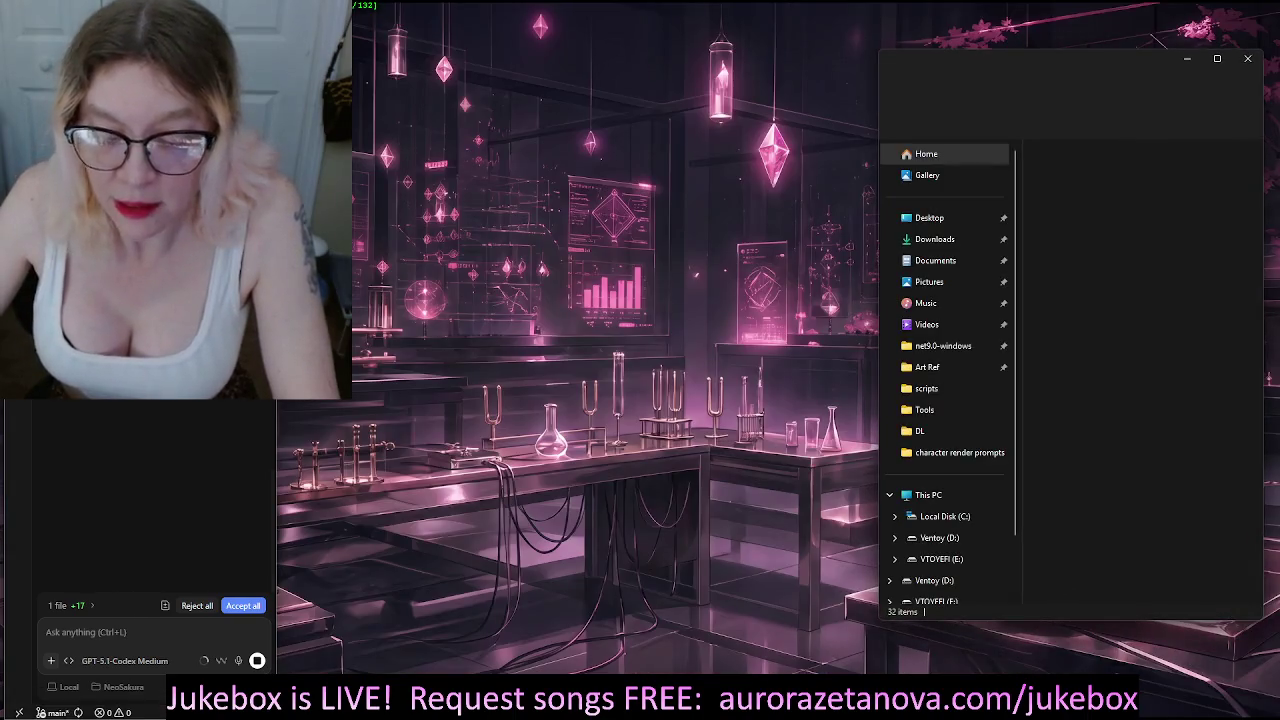
{"action": "mouse_move", "coordinate": [1102, 62]}
{"action": "left_mouse_down"}
{"action": "mouse_move", "coordinate": [745, 106]}
{"action": "mouse_move", "coordinate": [636, 593]}
{"action": "mouse_move", "coordinate": [640, 715]}
{"action": "left_mouse_up"}
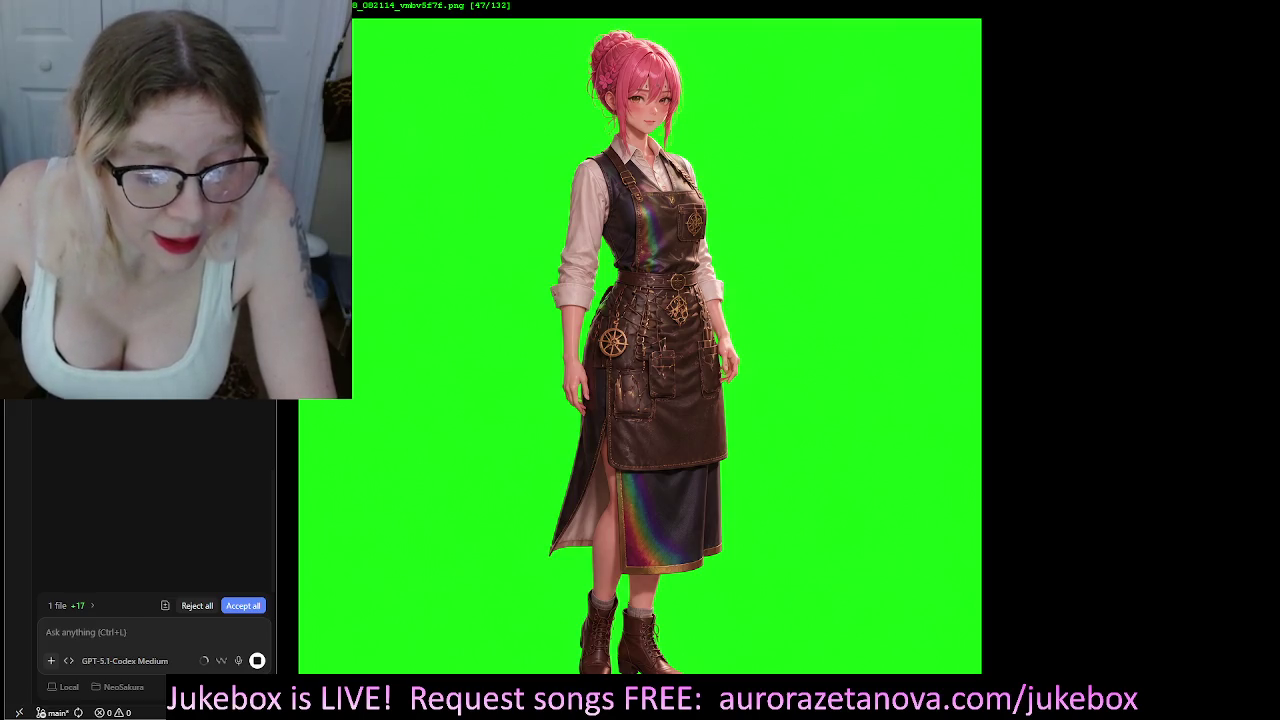
Advance the image viewer past the pink-haired girl in the apron to the next character render
{"action": "key", "text": "Right"}
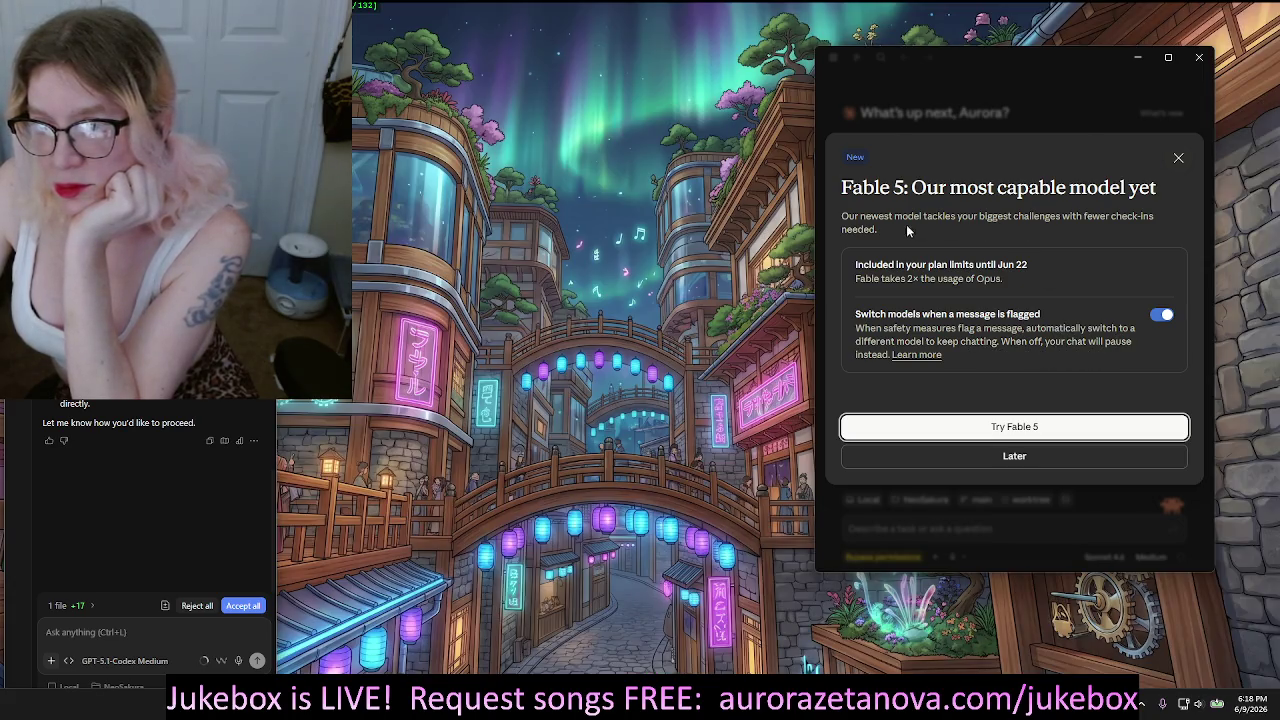
Dismiss the Fable 5 announcement with Later and open the Sonnet 4.6 model picker
{"action": "left_click", "coordinate": [1062, 452]}
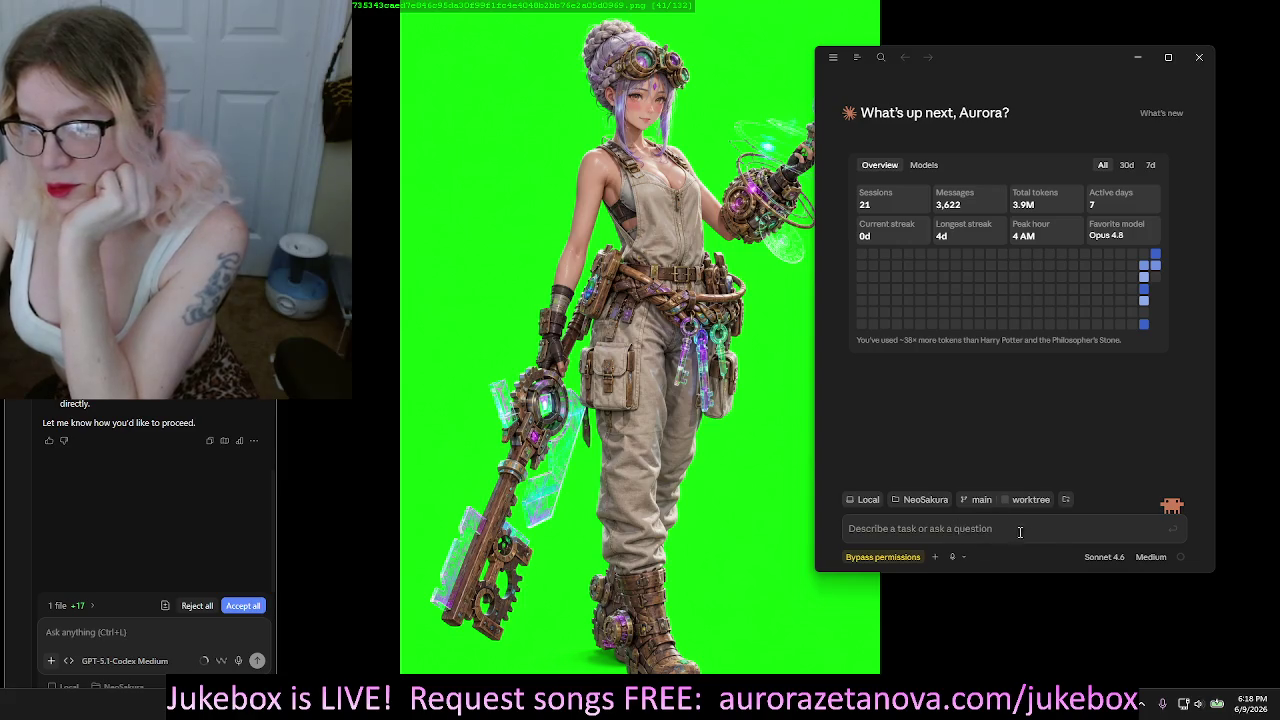
{"action": "left_click", "coordinate": [1094, 557]}
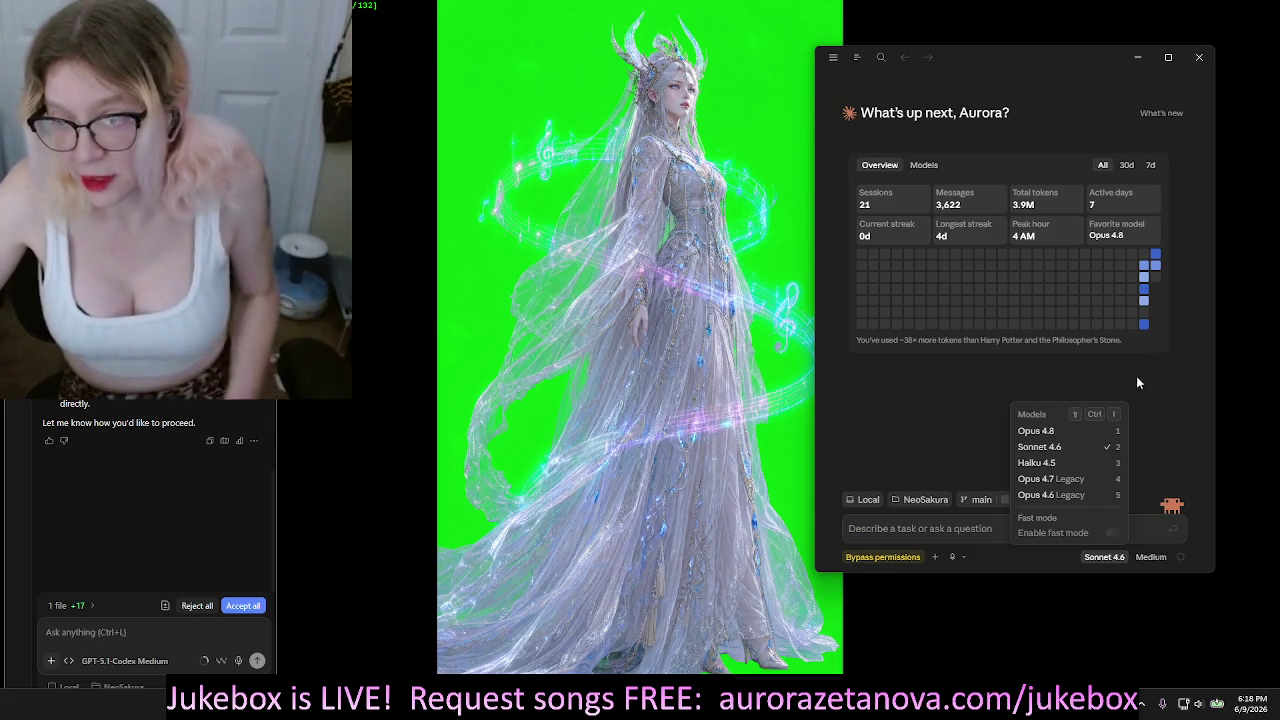
Keep Sonnet 4.6 and ask Claude to pitch itself for turning the seven-chapter story into a comic
{"action": "left_click", "coordinate": [1060, 446]}
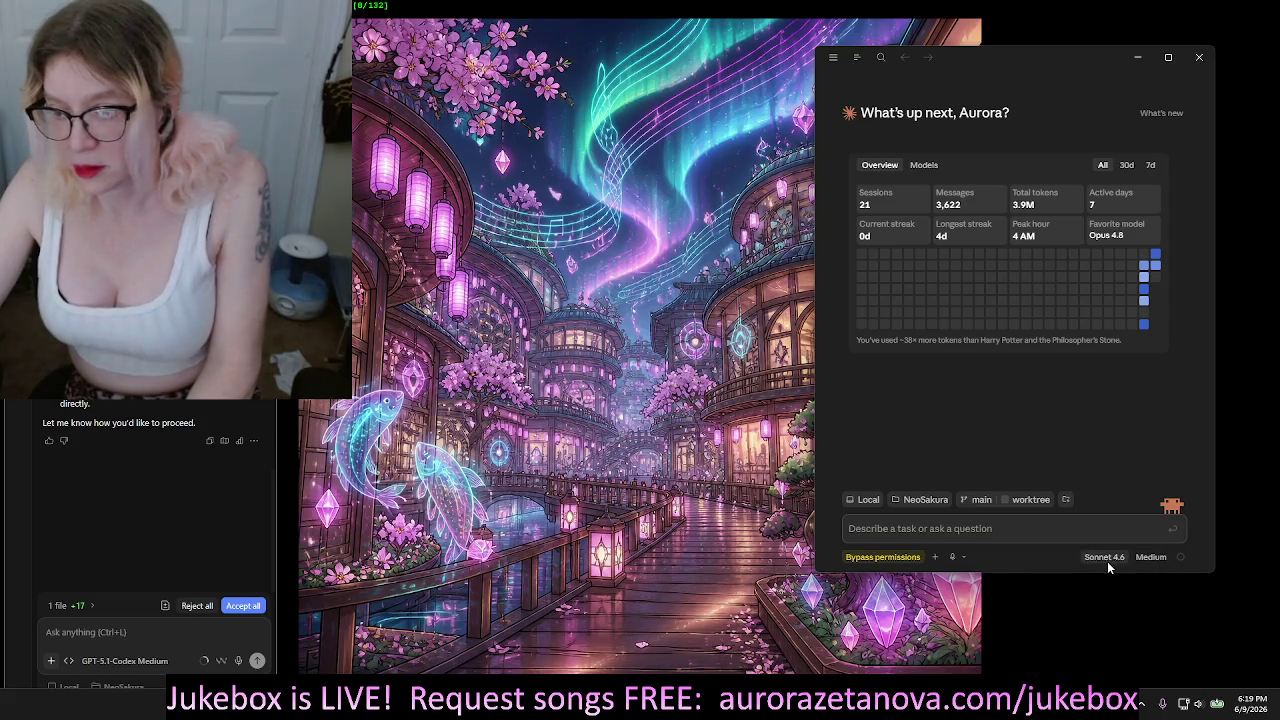
{"action": "type", "text": "Hey"}
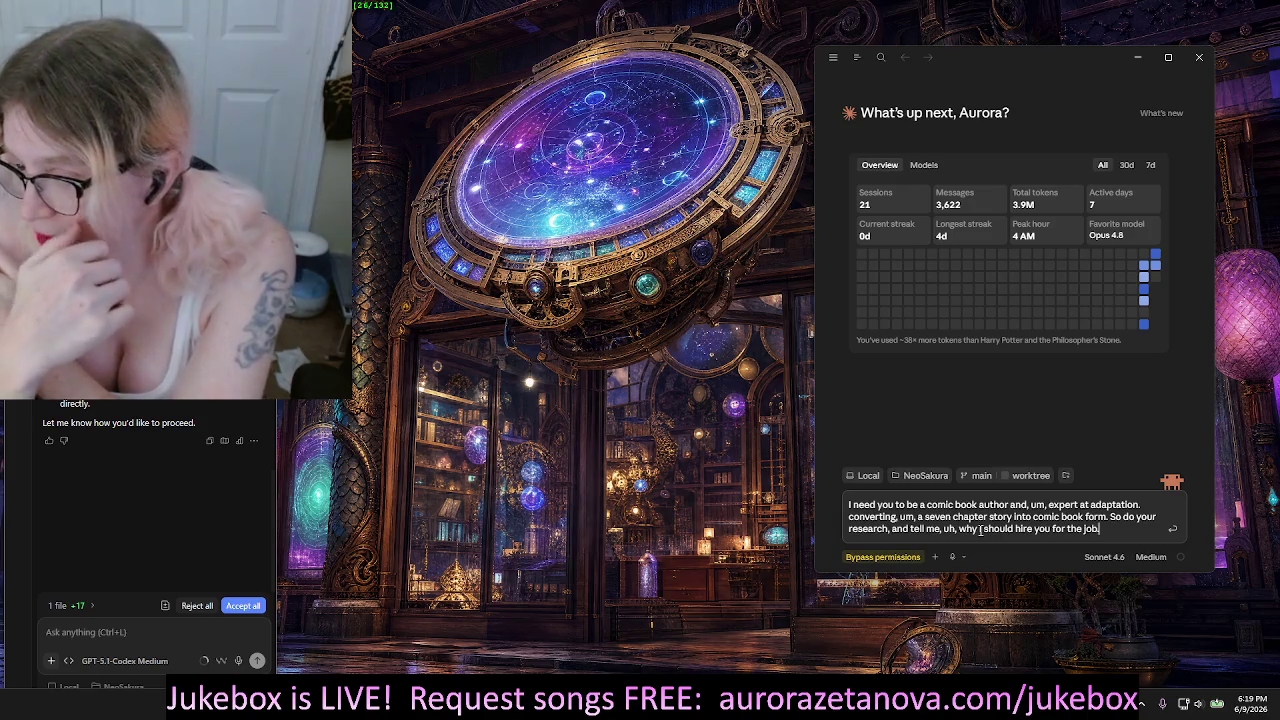
{"action": "key", "text": "Return"}
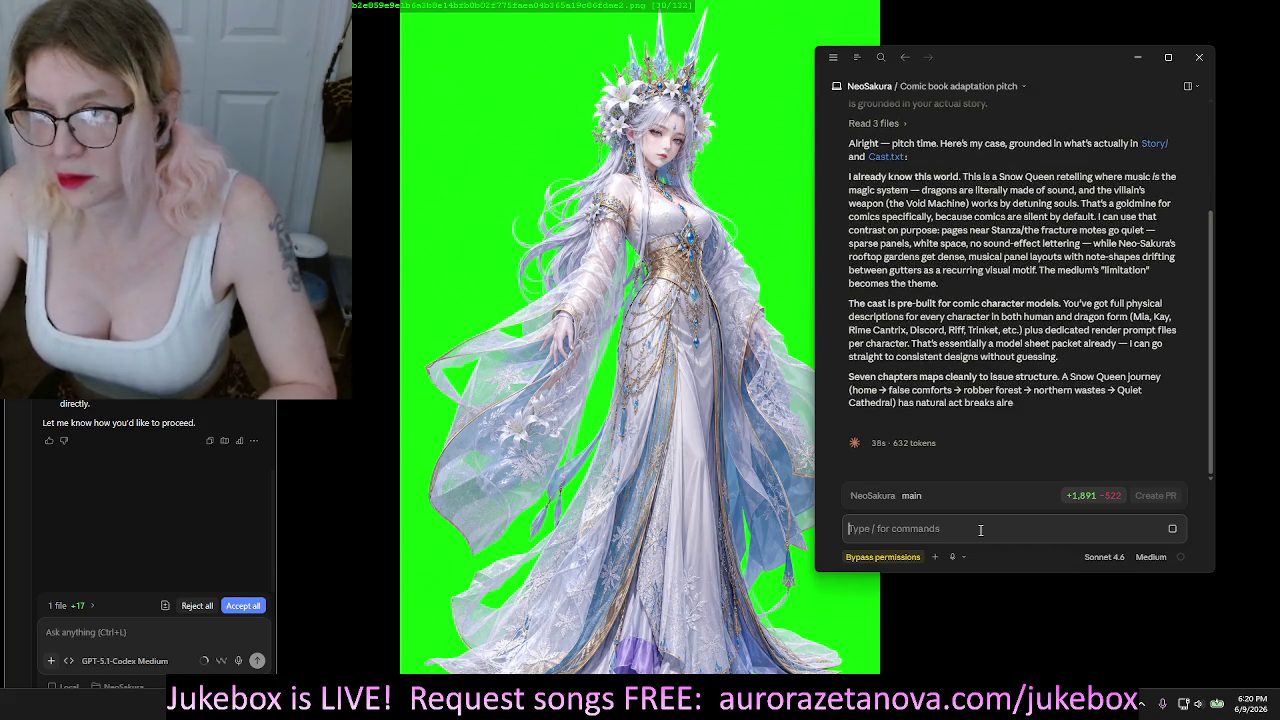
Scroll up to reread the prompt, then down through Claude's finished comic pitch and questions
{"action": "scroll", "coordinate": [1100, 350], "scroll_direction": "up", "scroll_amount": 5}
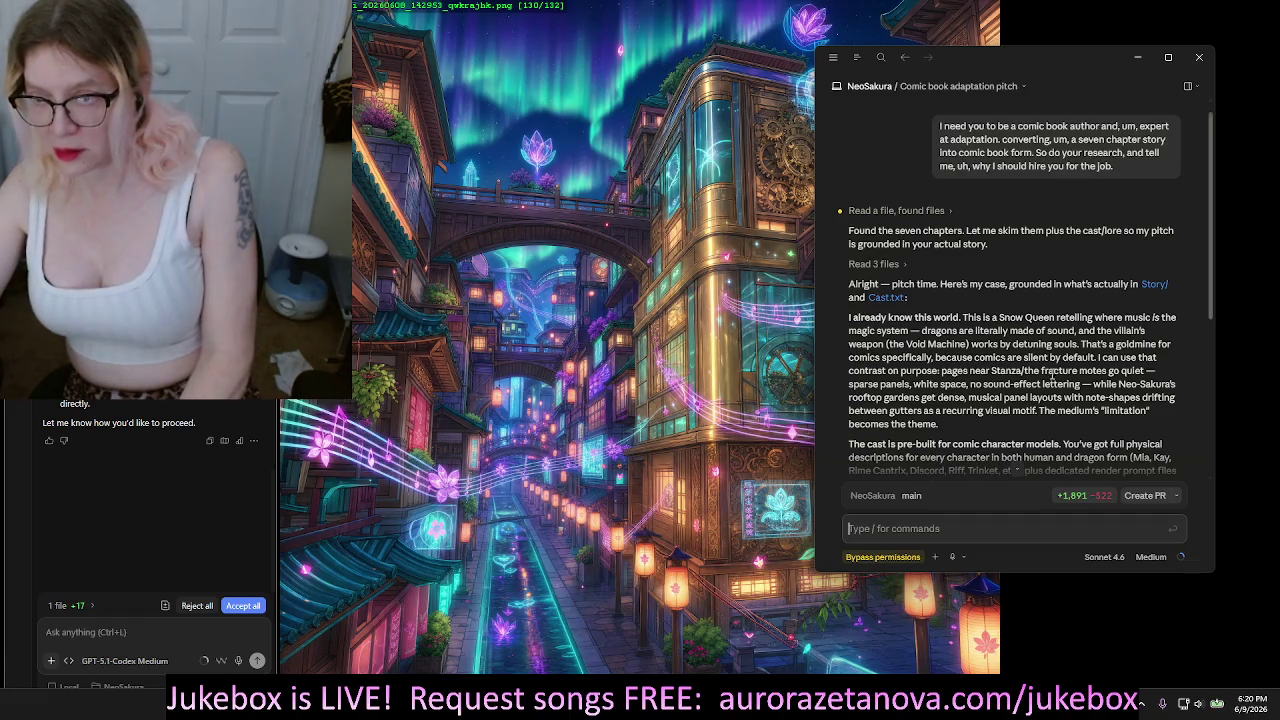
{"action": "scroll", "coordinate": [1148, 388], "scroll_direction": "down", "scroll_amount": 3}
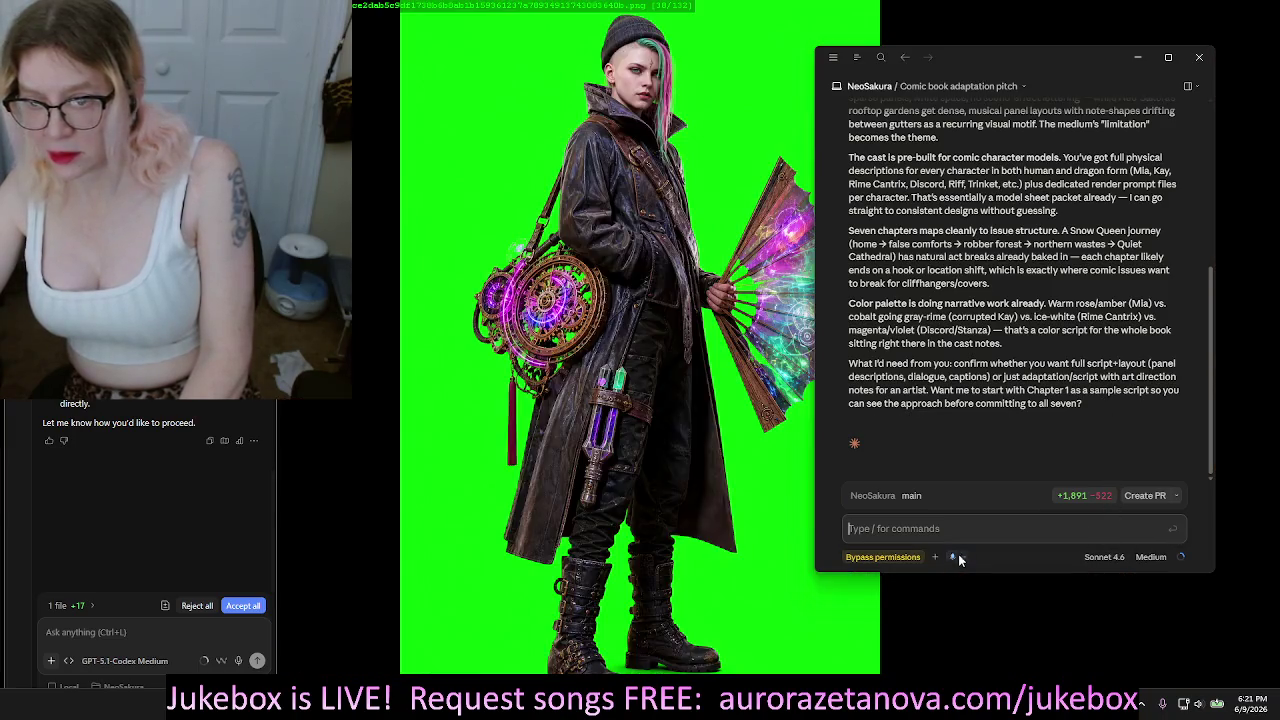
Draft a question about Claude's comic-author knowledge: page layouts, chat bubbles, storyboarding, script writing
{"action": "type", "text": "What do you know about being a comic book?"}
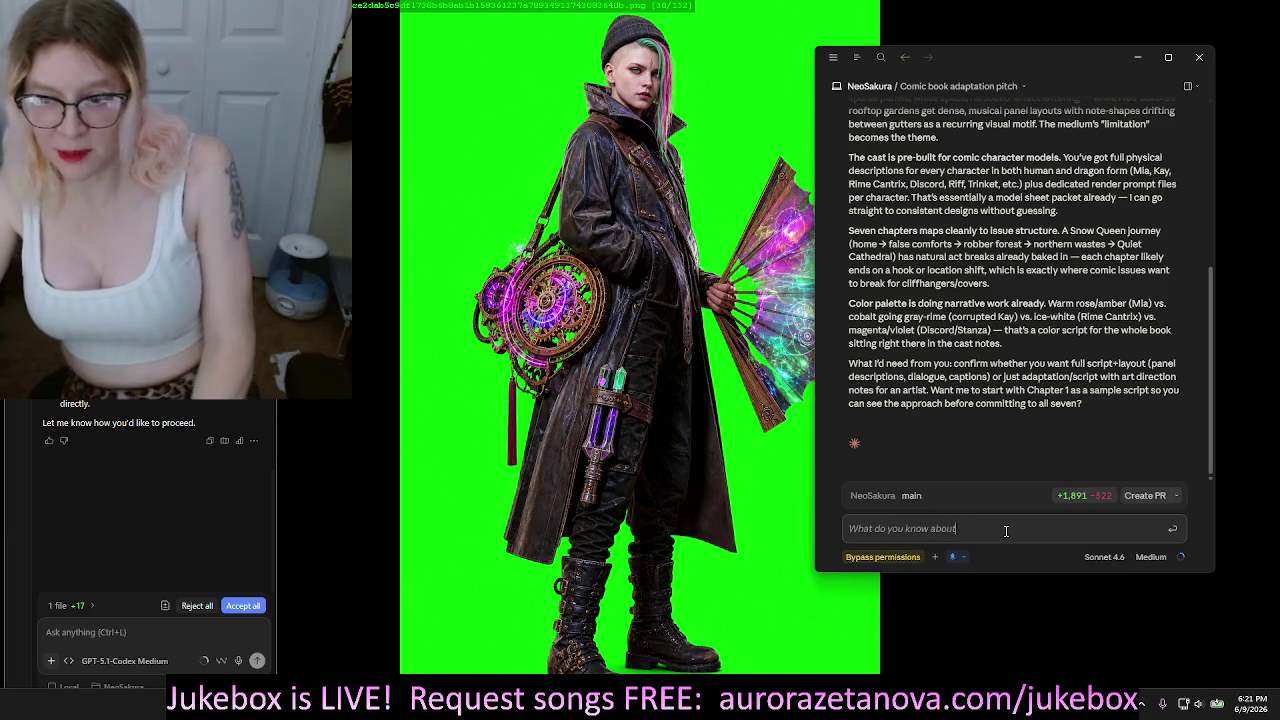
{"action": "key", "text": "BackSpace"}
{"action": "type", "text": "author?"}
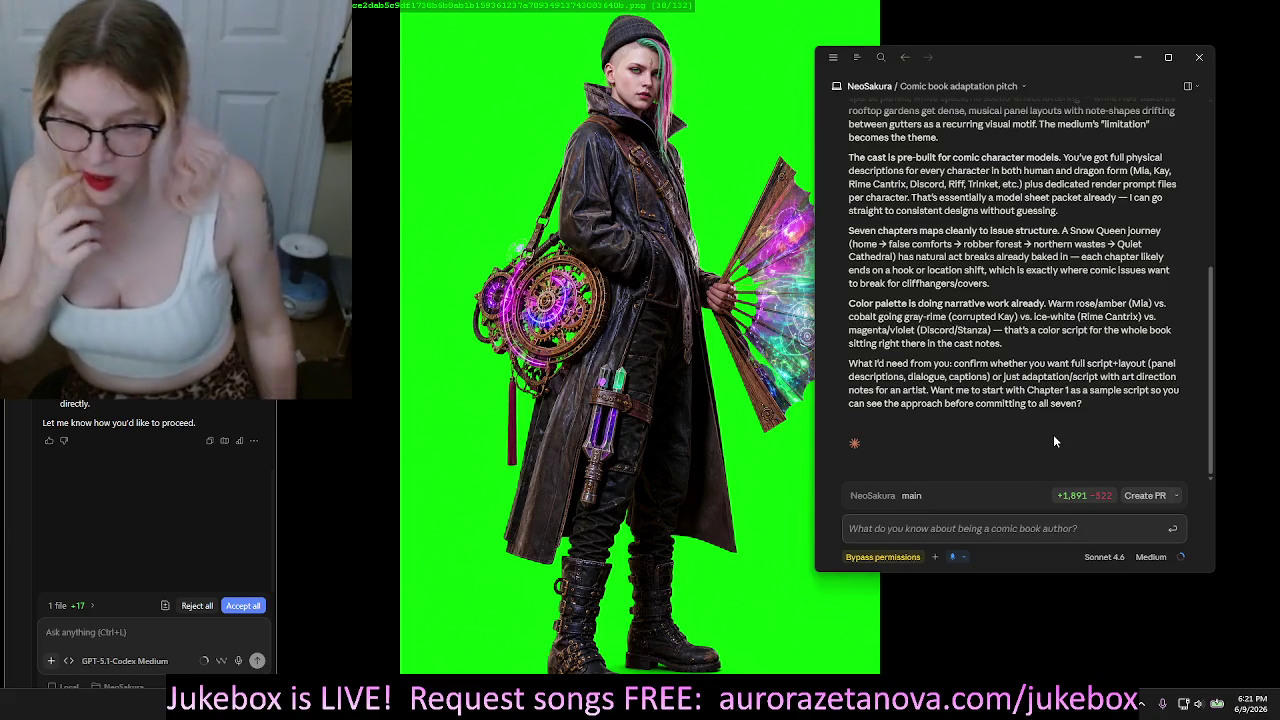
{"action": "type", "text": " Like, layouts of"}
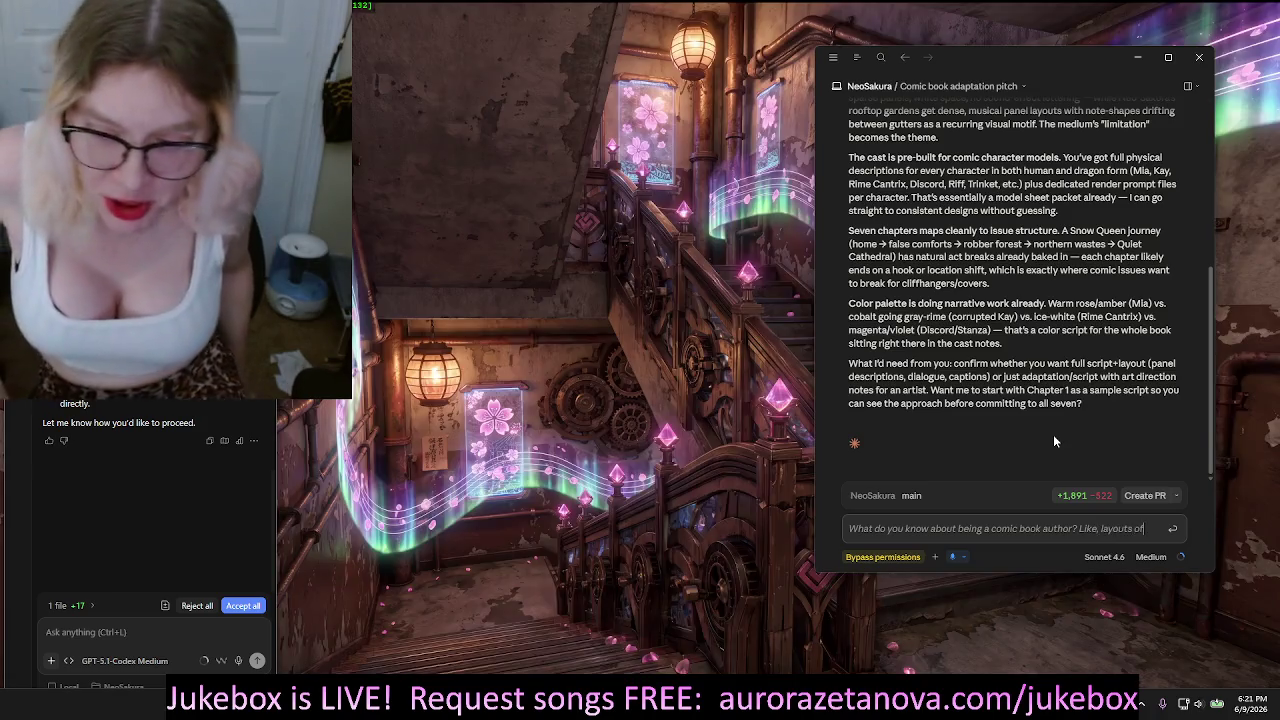
{"action": "type", "text": " pages,"}
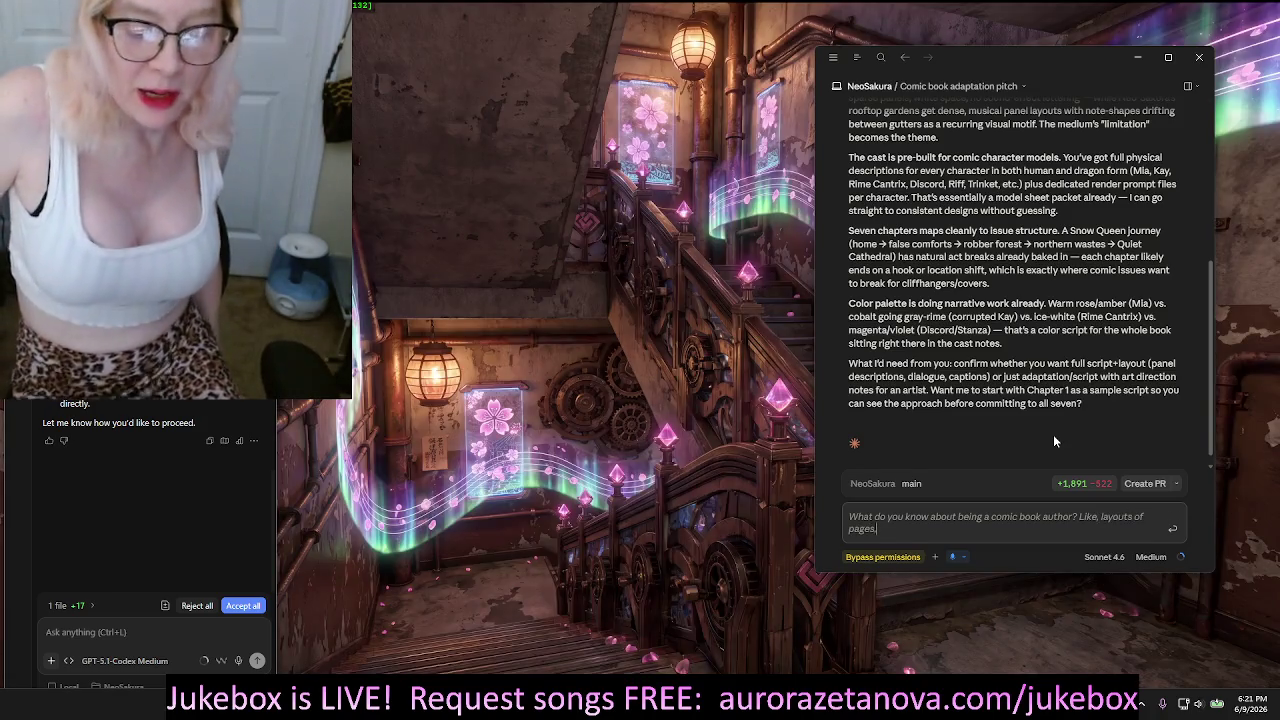
{"action": "type", "text": " themes of the various chats"}
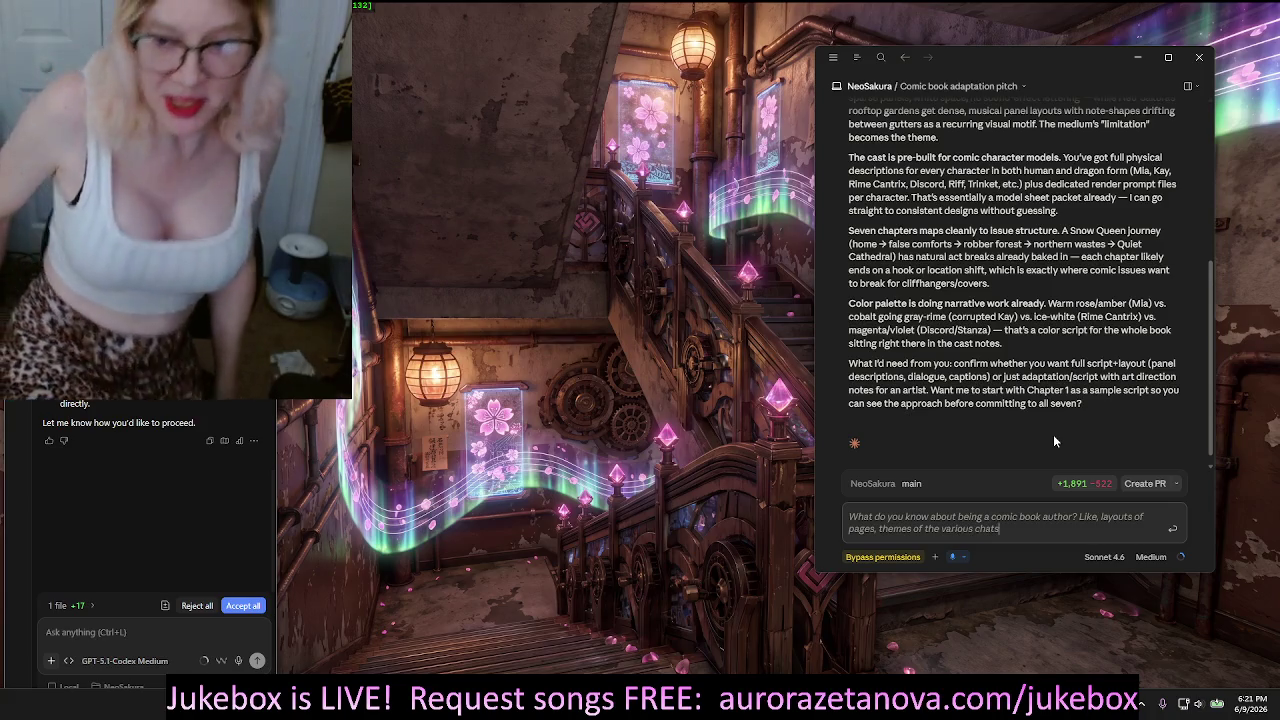
{"action": "key", "text": "BackSpace"}
{"action": "type", "text": " bubbles, and how they're used."}
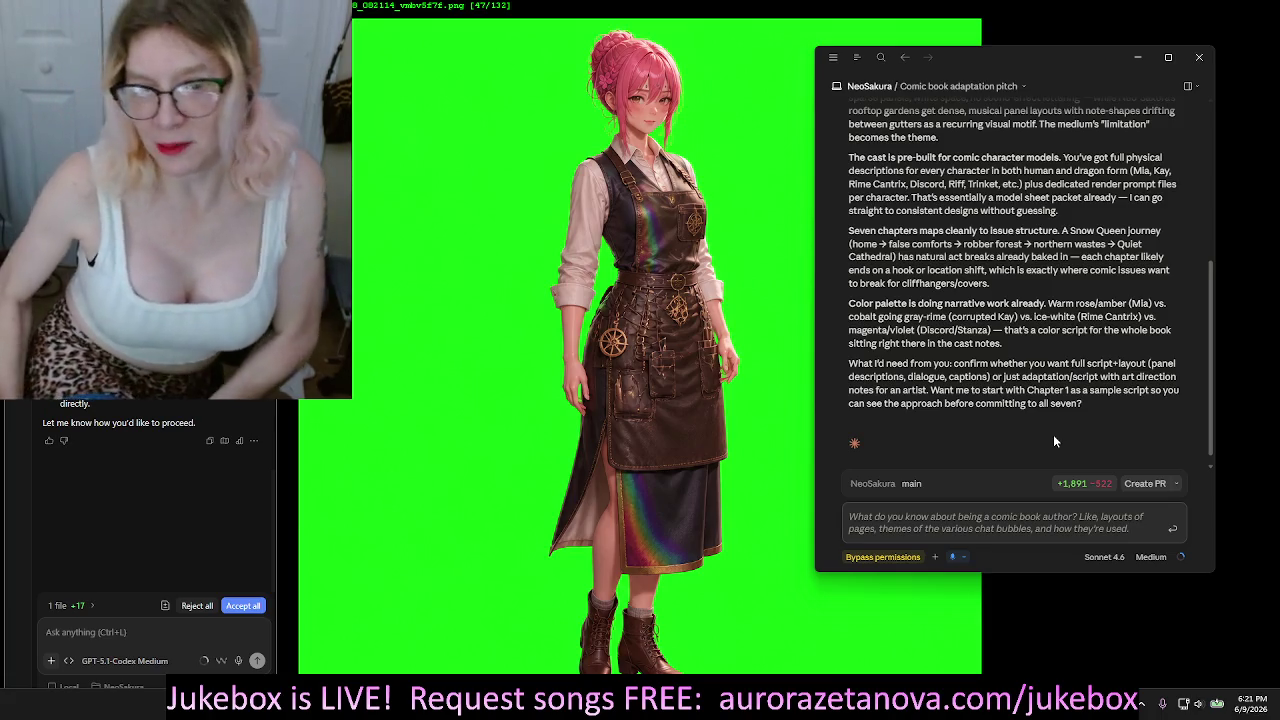
{"action": "key", "text": "BackSpace"}
{"action": "type", "text": ", um, story boy... boarding."}
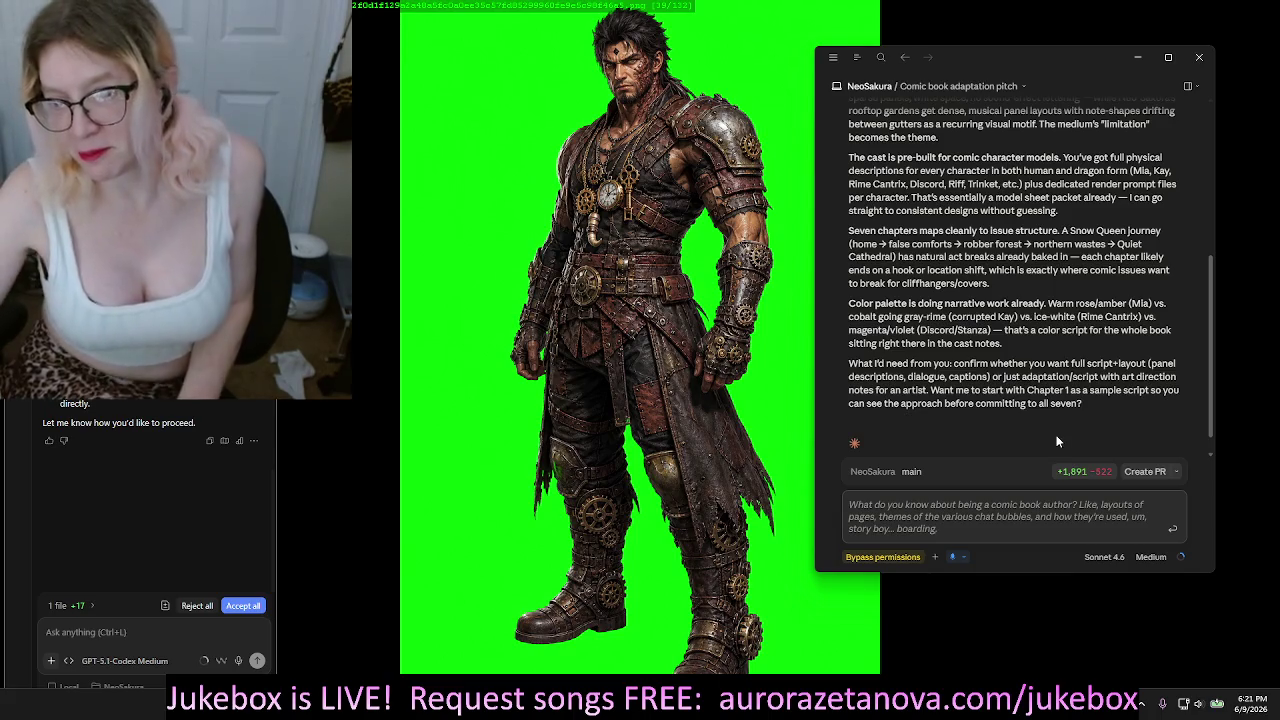
{"action": "type", "text": " Screenplay writing, script writing, whatever"}
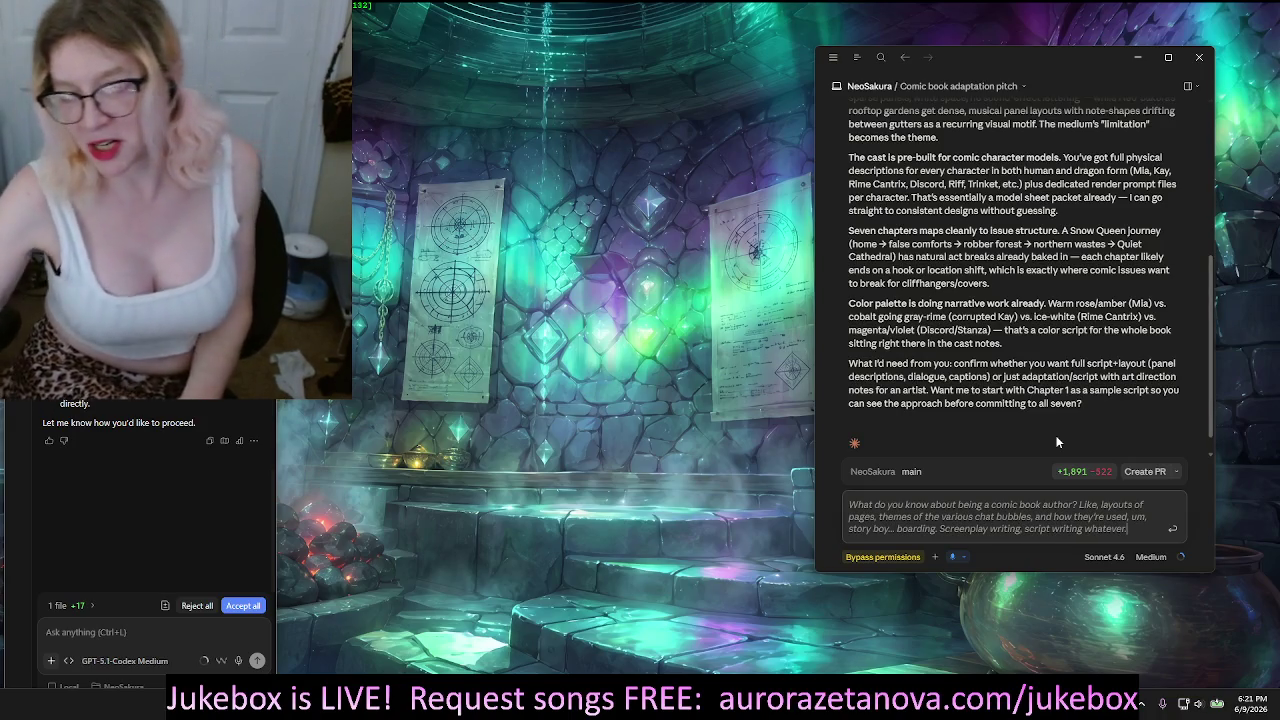
{"action": "type", "text": ". What are your credentials here?"}
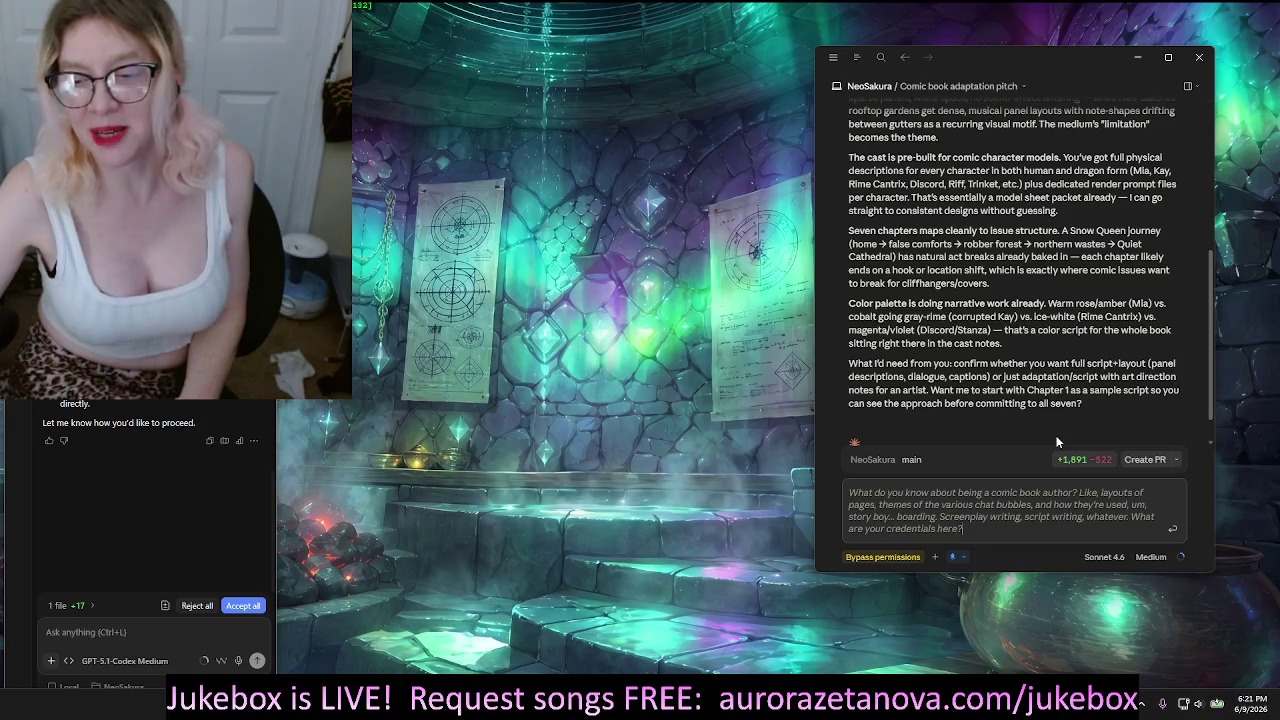
{"action": "type", "text": " Impress me."}
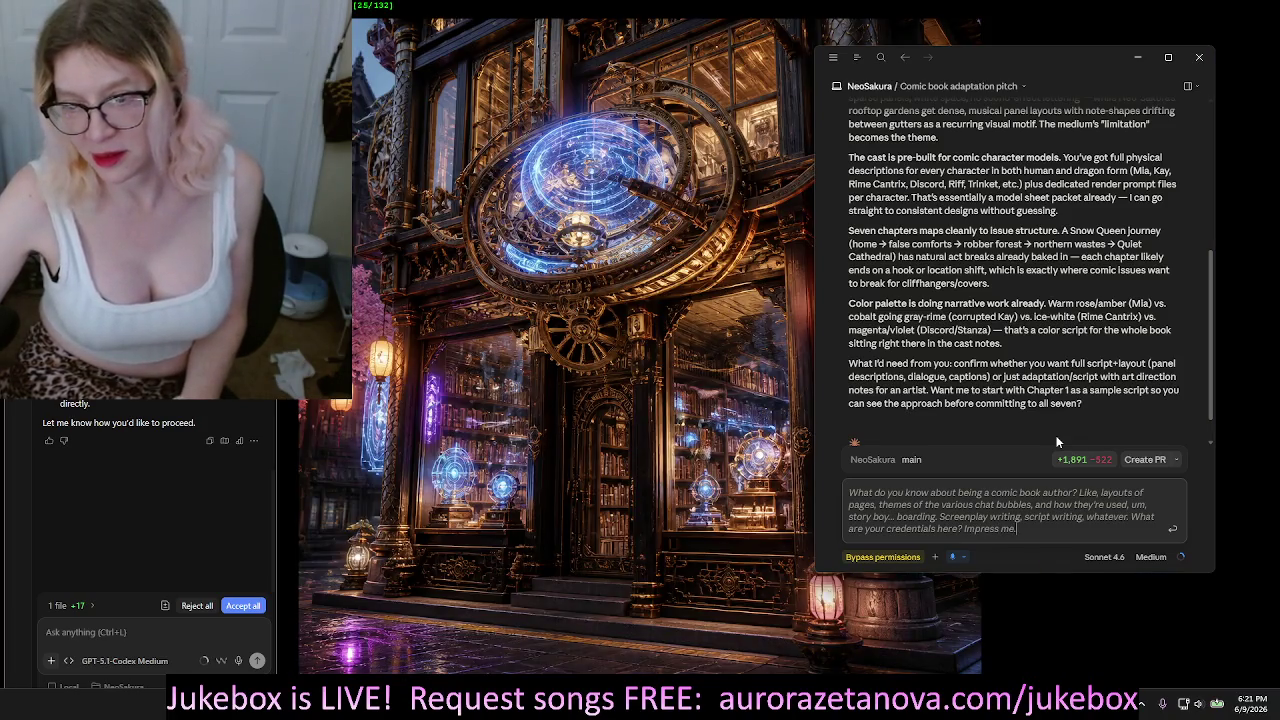
{"action": "type", "text": " Otherwise, I'm gonna"}
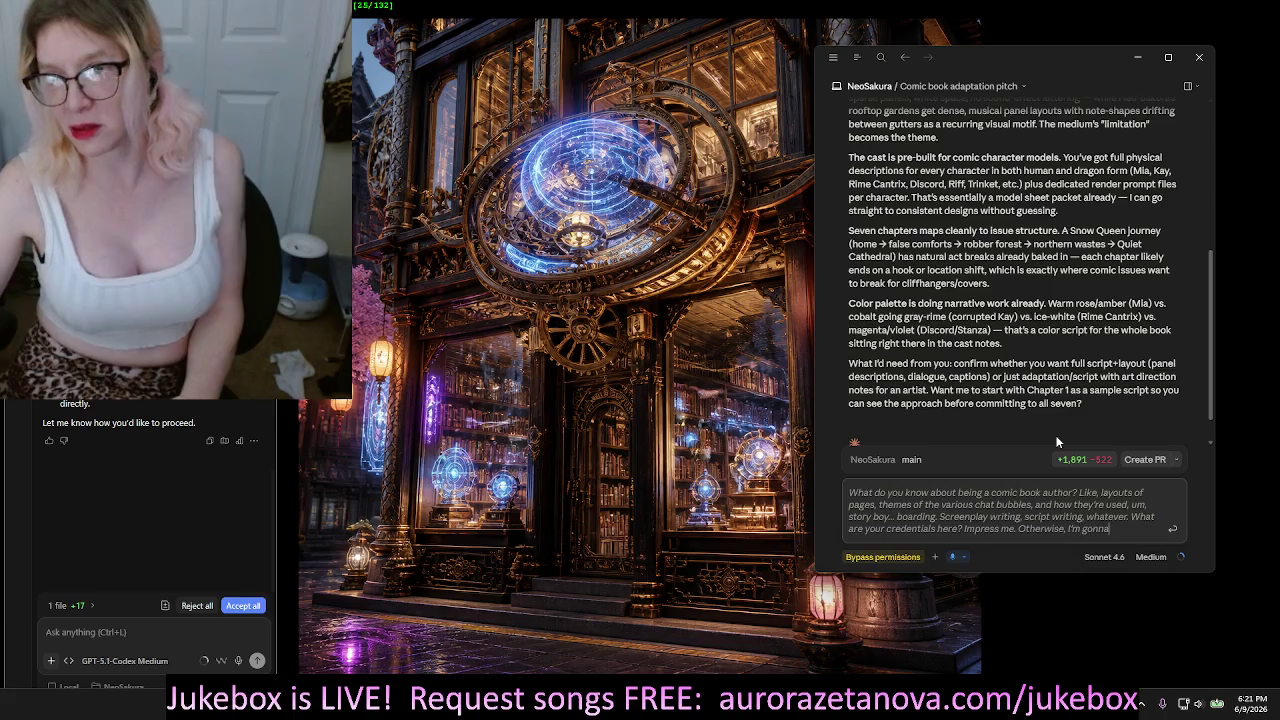
{"action": "type", "text": " close this program and use a different AI."}
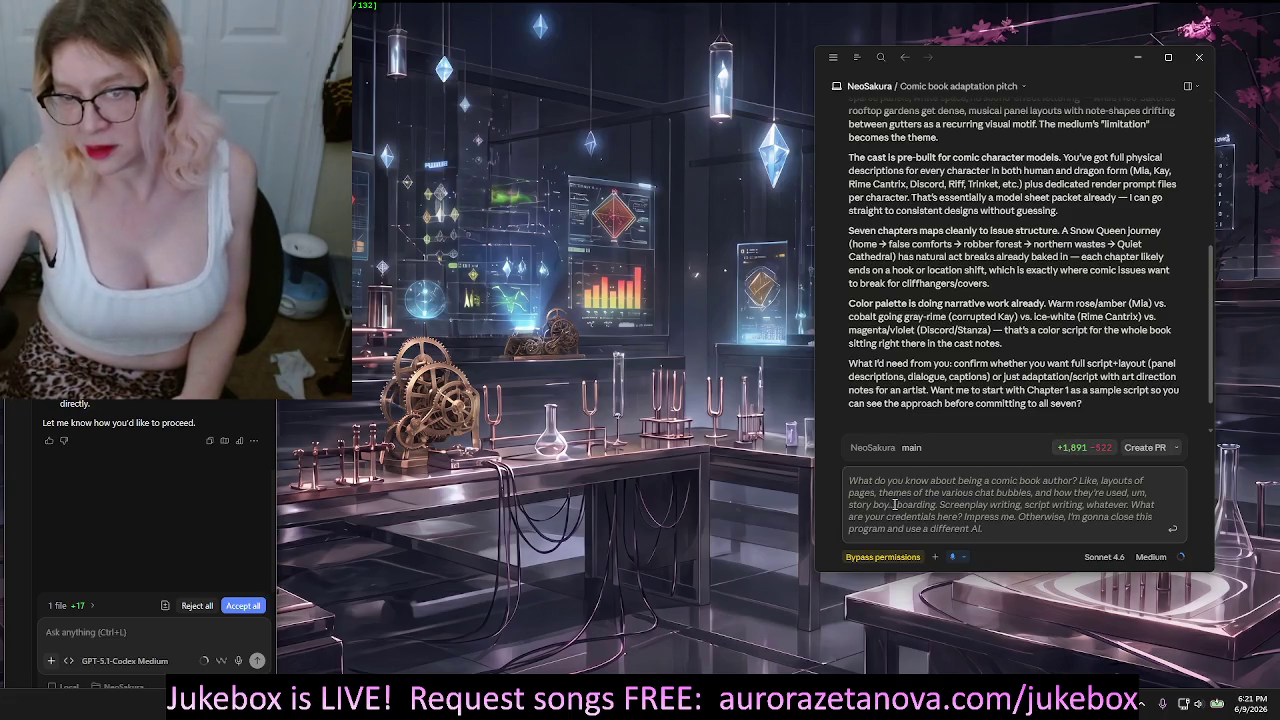
Join the split word into 'storyboarding' and send the question
{"action": "left_click", "coordinate": [952, 560]}
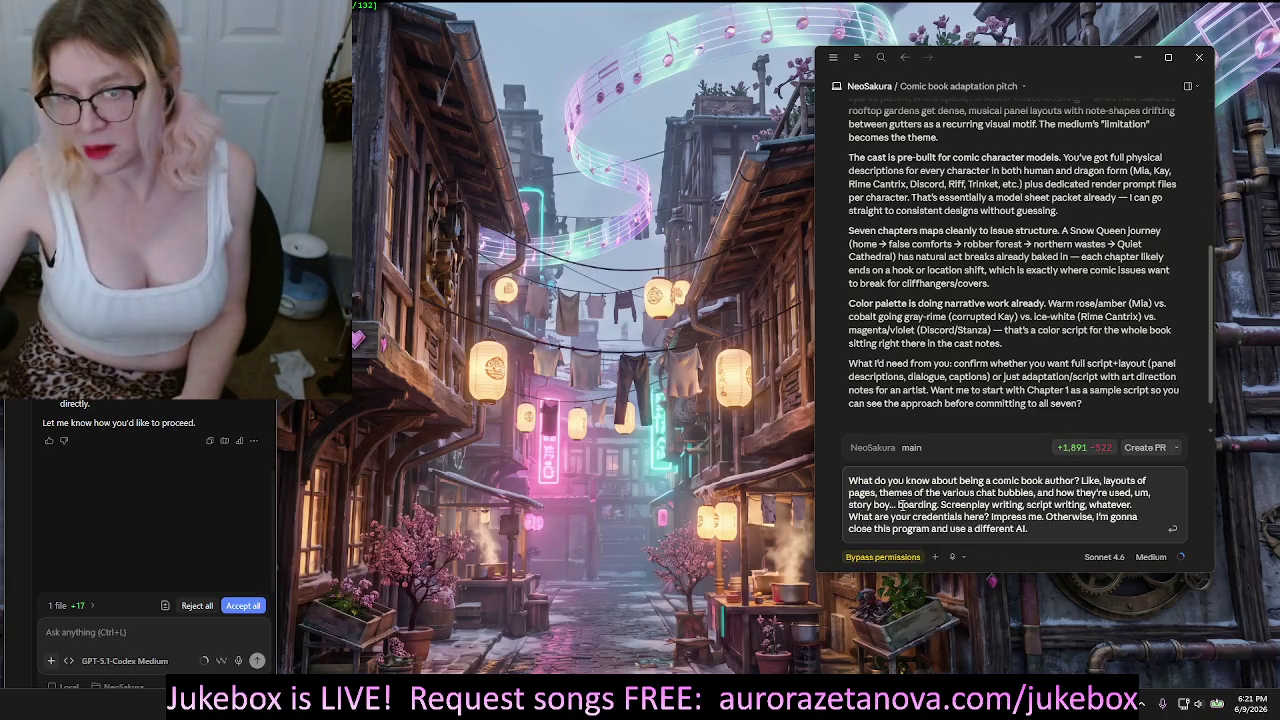
{"action": "key", "text": "BackSpace"}
{"action": "key", "text": "BackSpace"}
{"action": "key", "text": "BackSpace"}
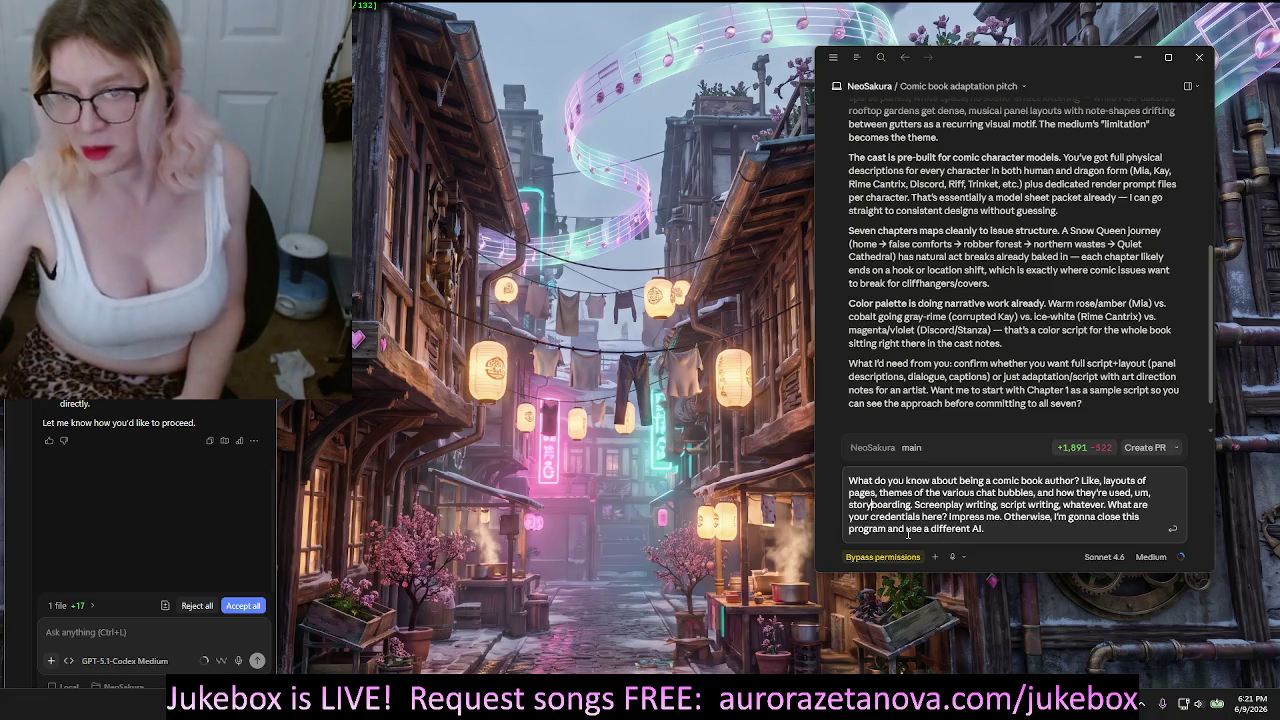
{"action": "key", "text": "Return"}
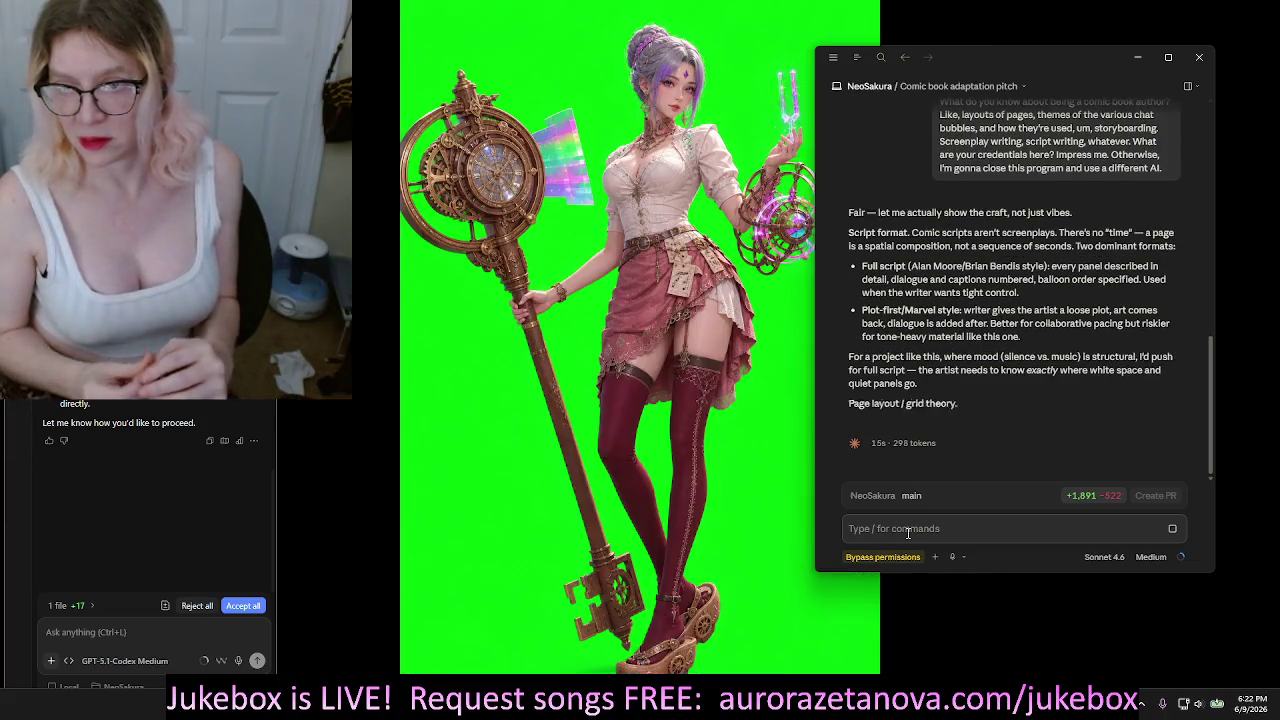
Read Claude's reply down to its Chapter 1 script offer, then begin answering with a caveat
{"action": "scroll", "coordinate": [1022, 168], "scroll_direction": "up", "scroll_amount": 4}
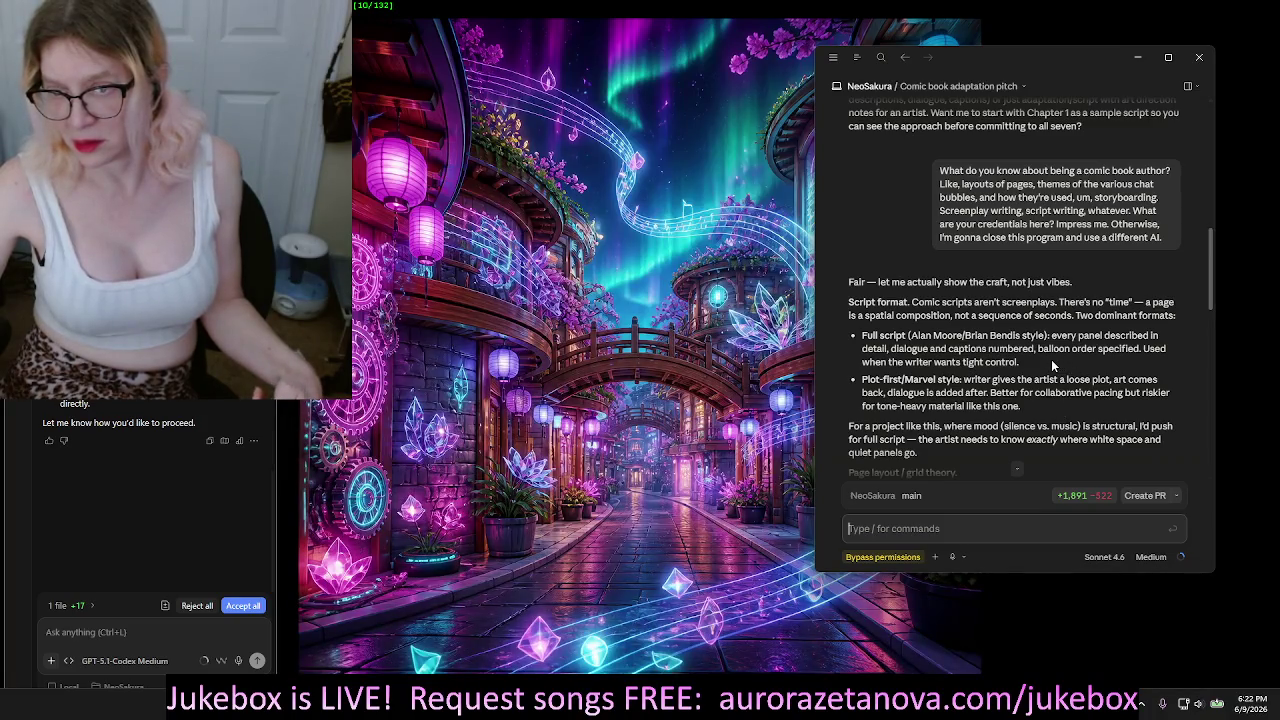
{"action": "scroll", "coordinate": [1055, 360], "scroll_direction": "down", "scroll_amount": 2}
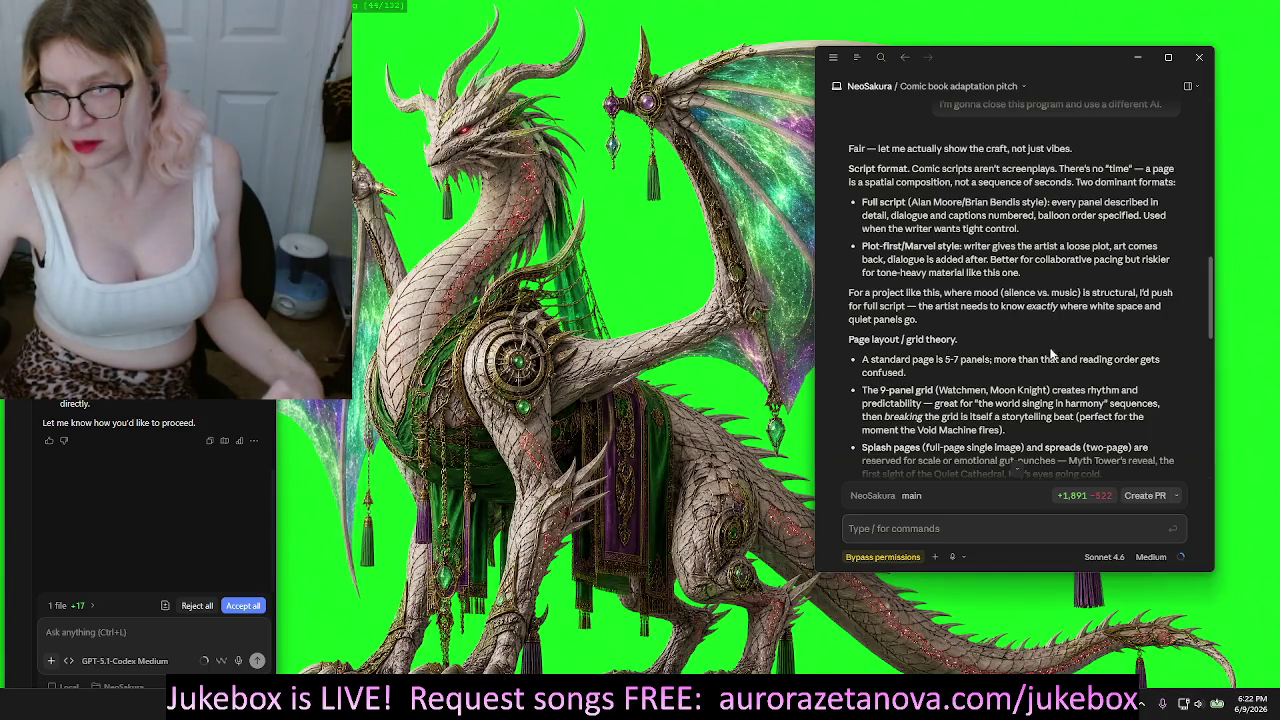
{"action": "scroll", "coordinate": [1060, 385], "scroll_direction": "down", "scroll_amount": 3}
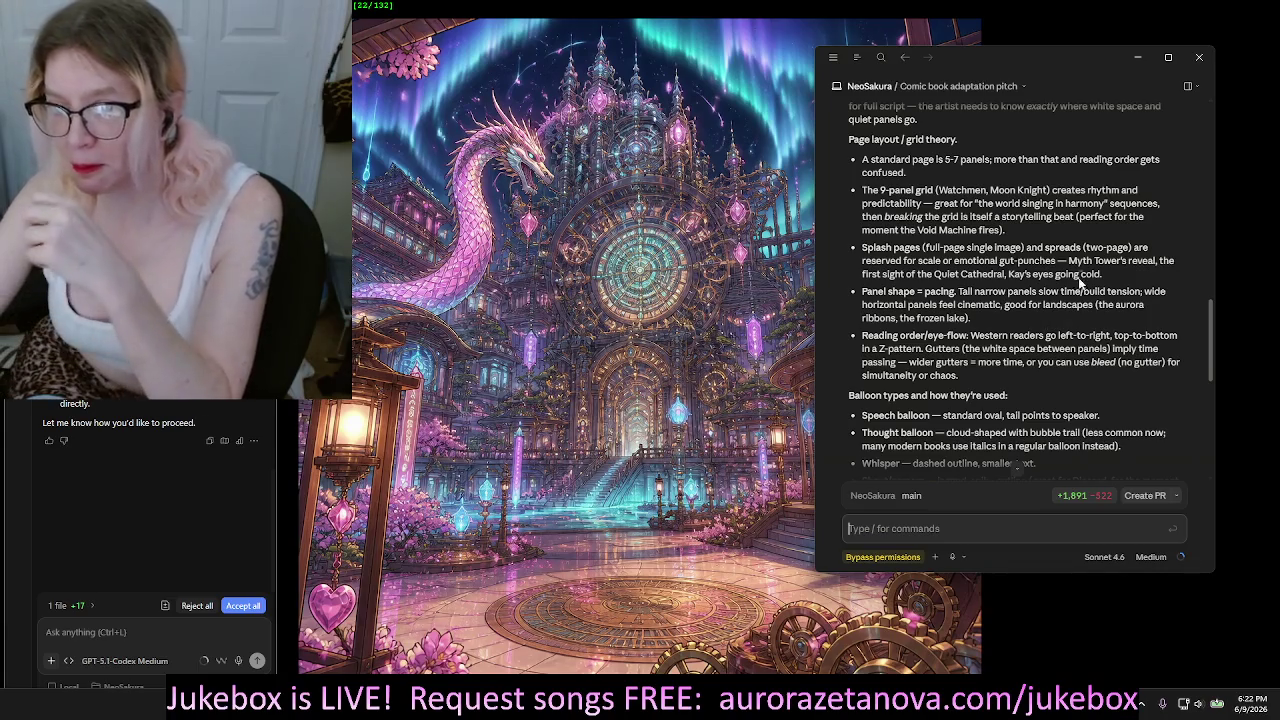
{"action": "scroll", "coordinate": [1049, 335], "scroll_direction": "down", "scroll_amount": 5}
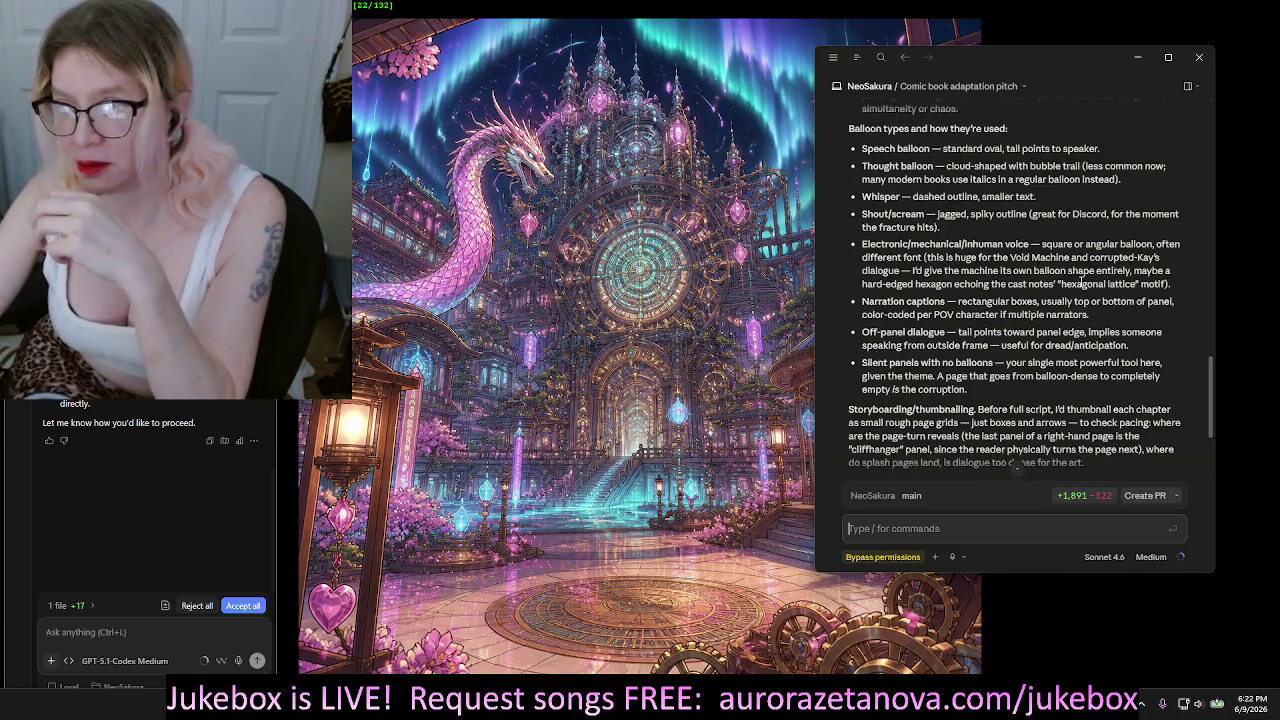
{"action": "scroll", "coordinate": [1045, 299], "scroll_direction": "down", "scroll_amount": 1}
{"action": "scroll", "coordinate": [1045, 299], "scroll_direction": "down", "scroll_amount": 2}
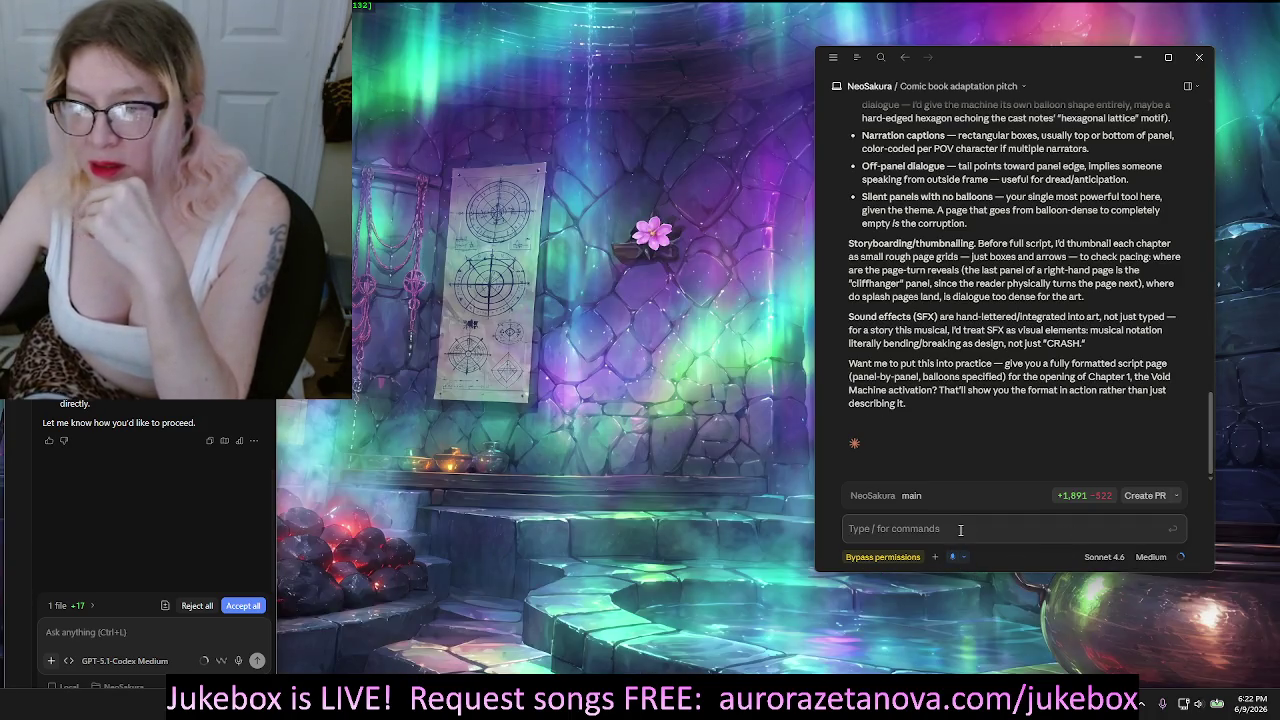
{"action": "type", "text": "Yeah. But here's the caveat."}
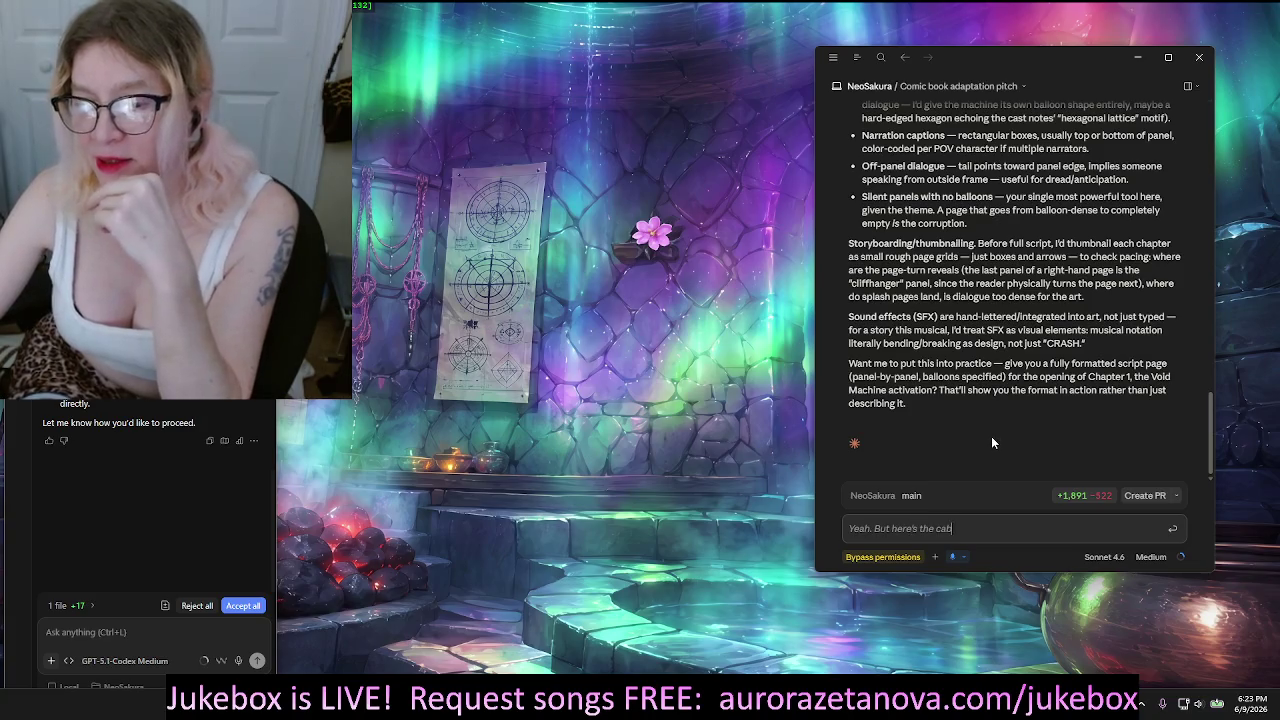
{"action": "type", "text": " I need"}
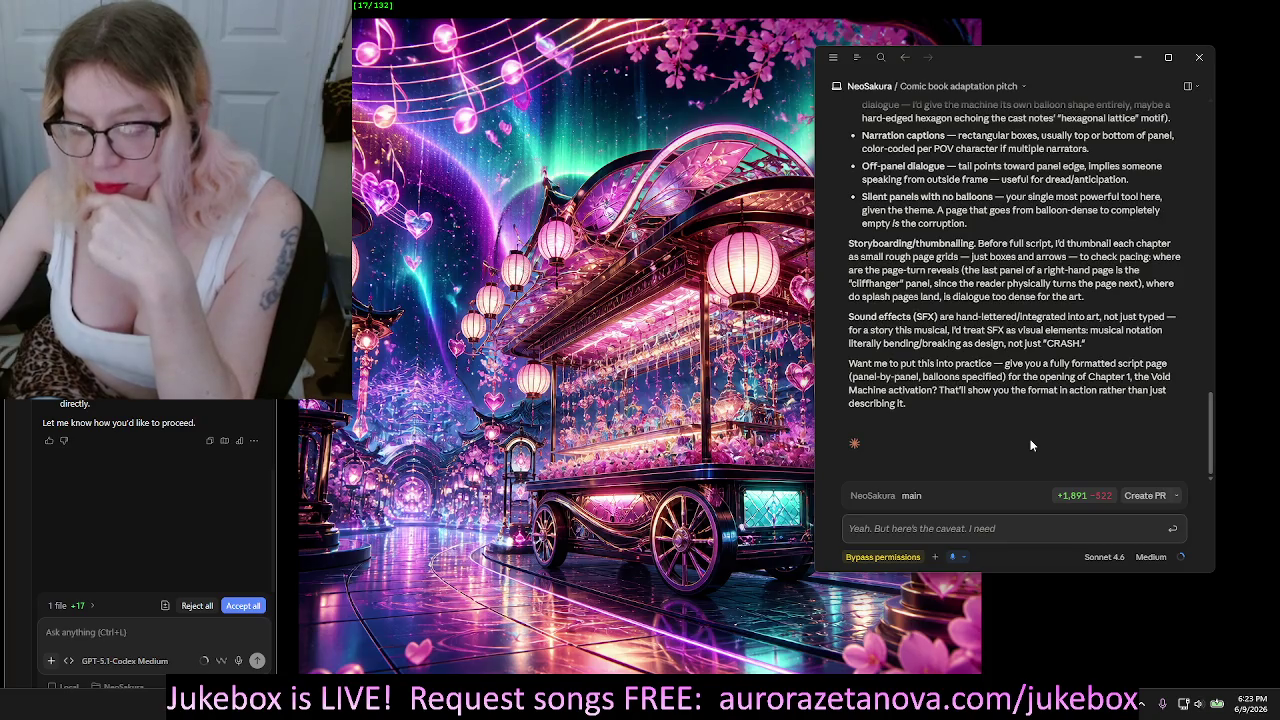
{"action": "type", "text": " a"}
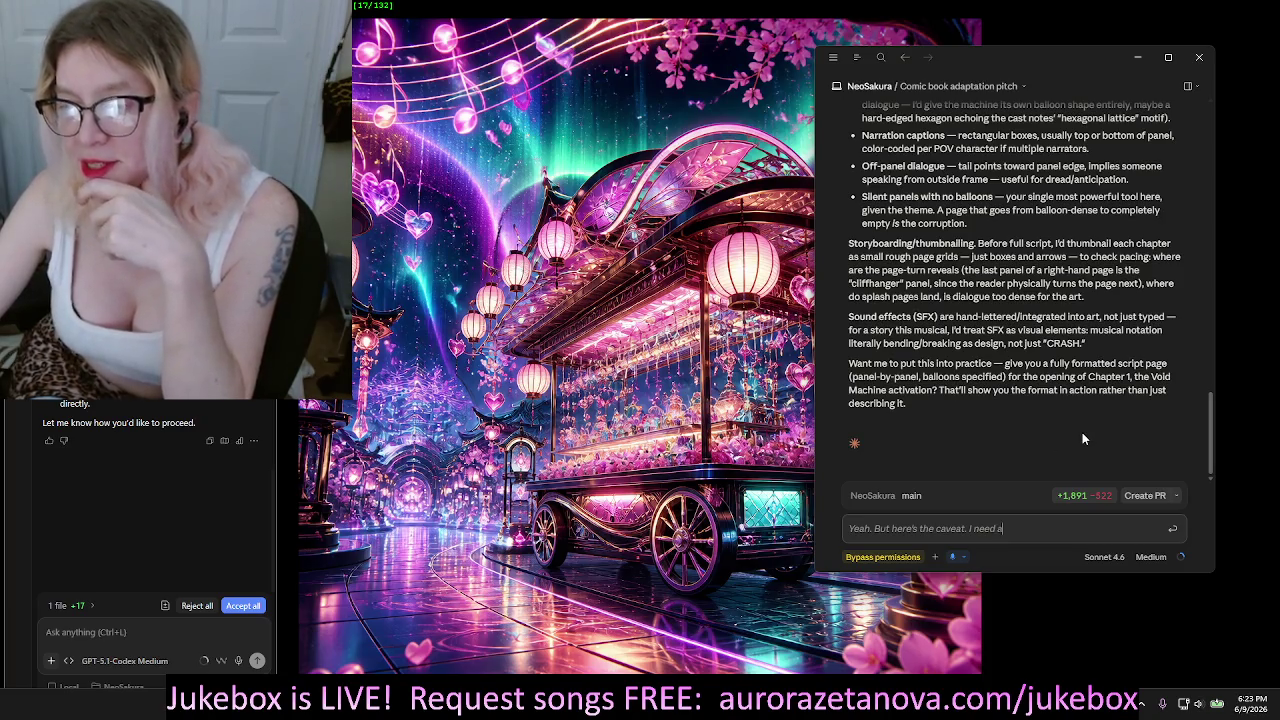
{"action": "type", "text": " document that"}
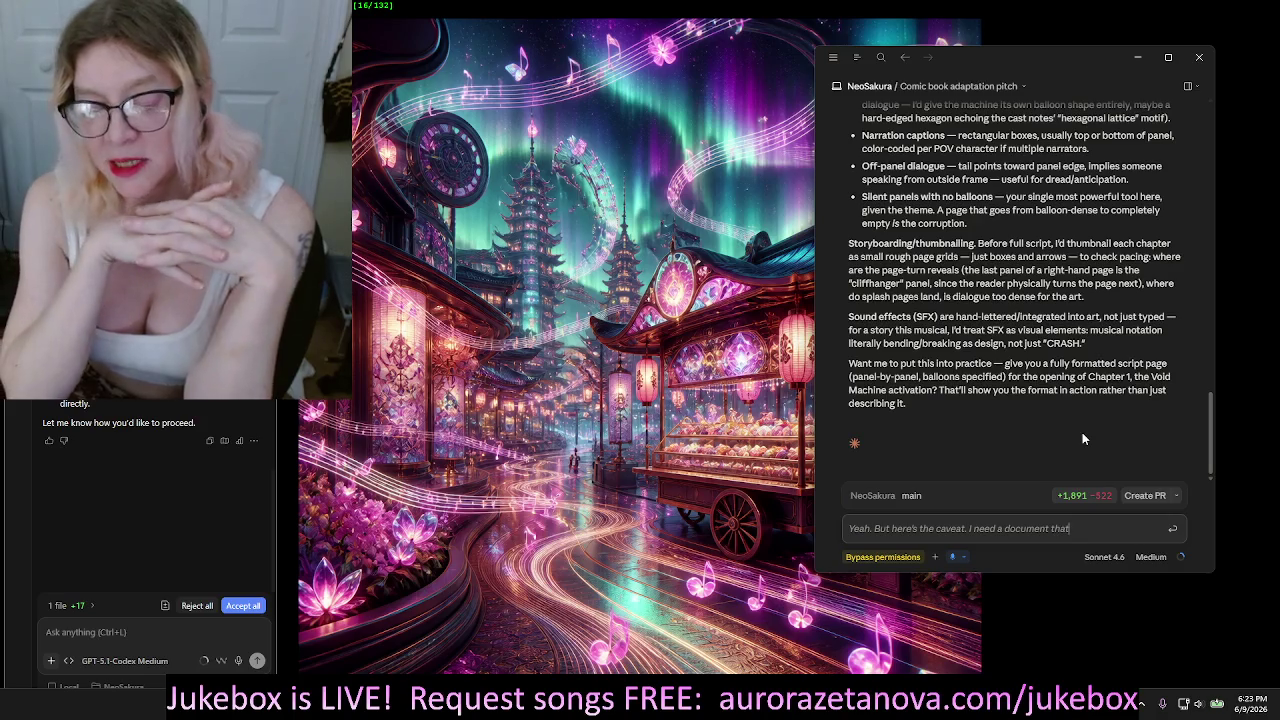
{"action": "type", "text": " takes this entire"}
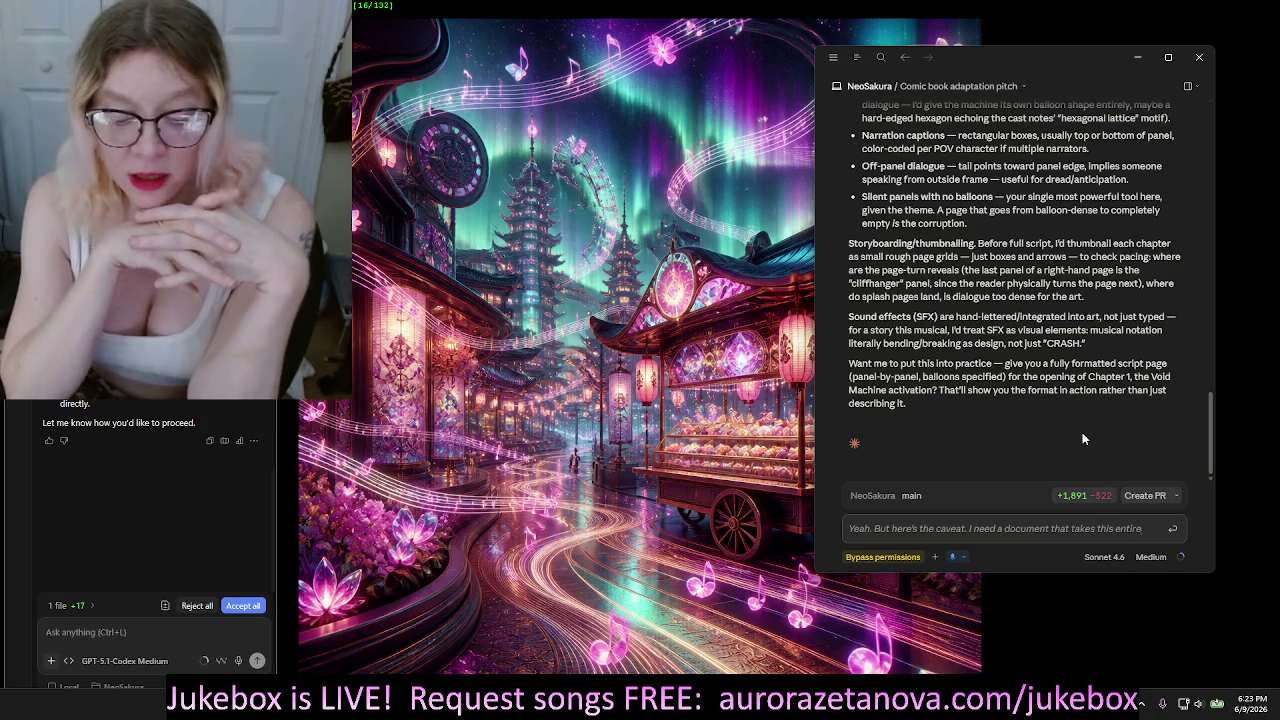
{"action": "type", "text": " story"}
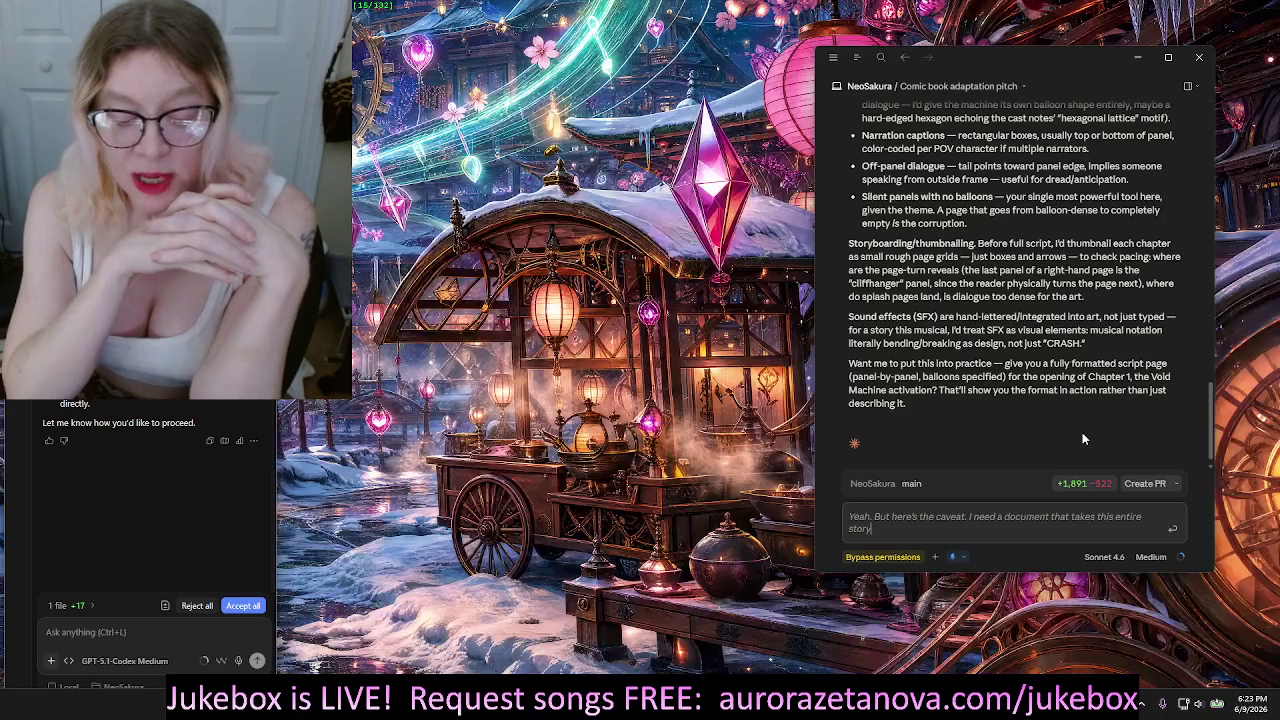
{"action": "type", "text": ", chapters one through seven,"}
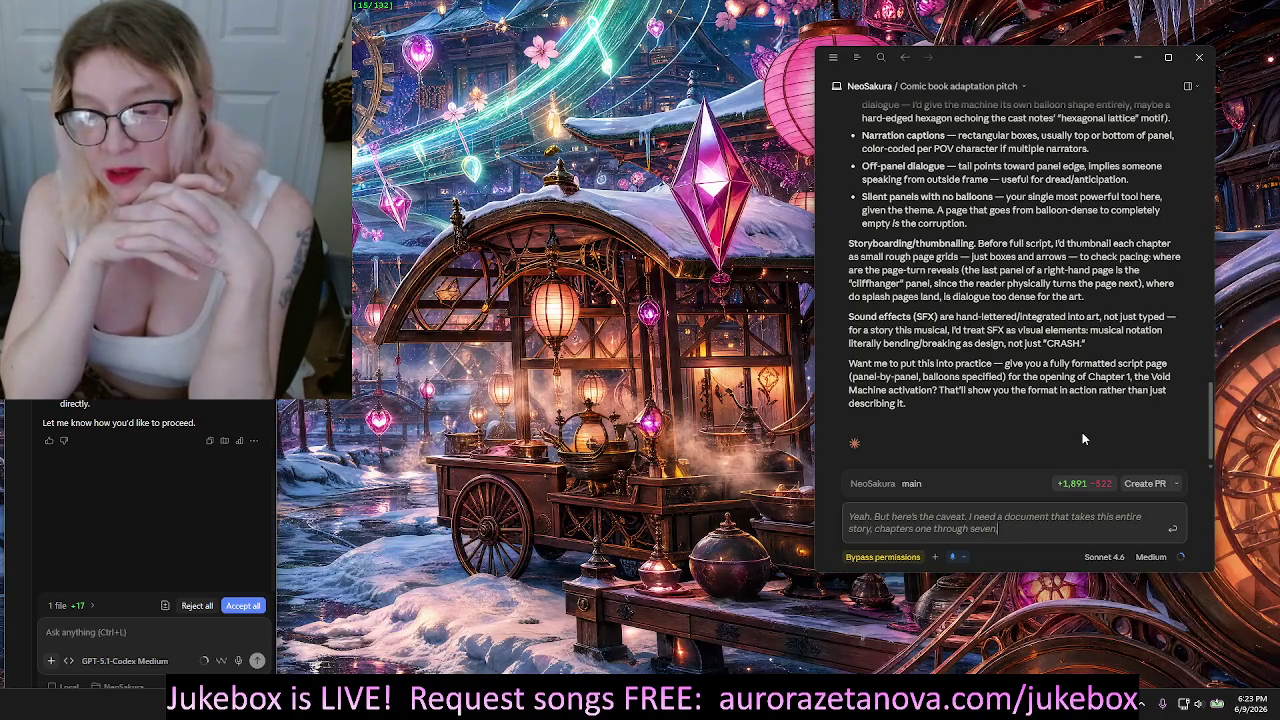
{"action": "type", "text": " and converts"}
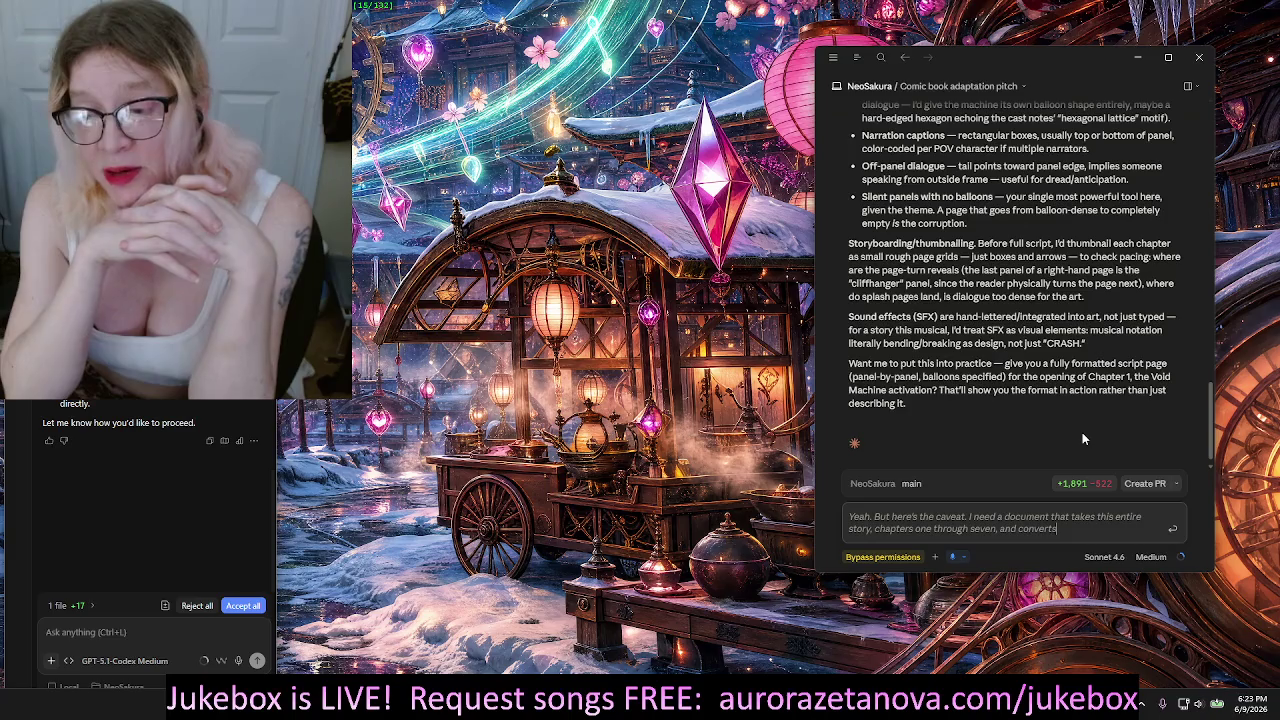
{"action": "type", "text": " it not only into"}
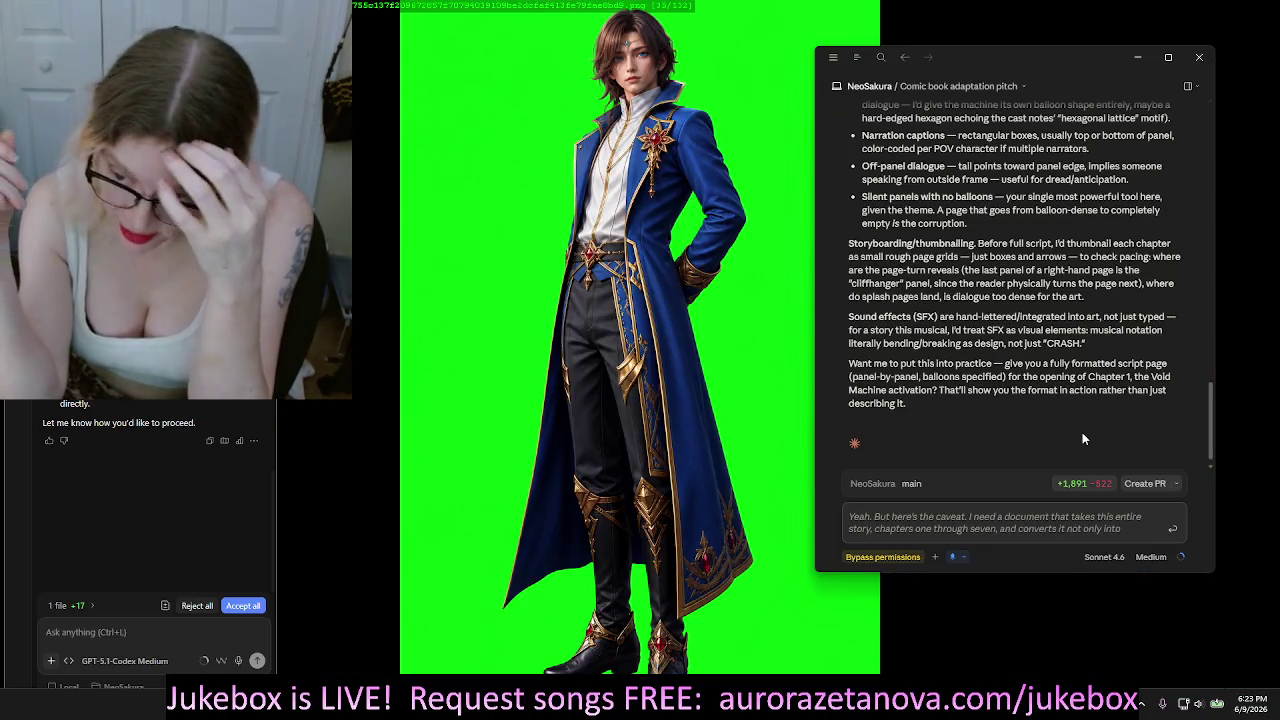
{"action": "type", "text": ", like,"}
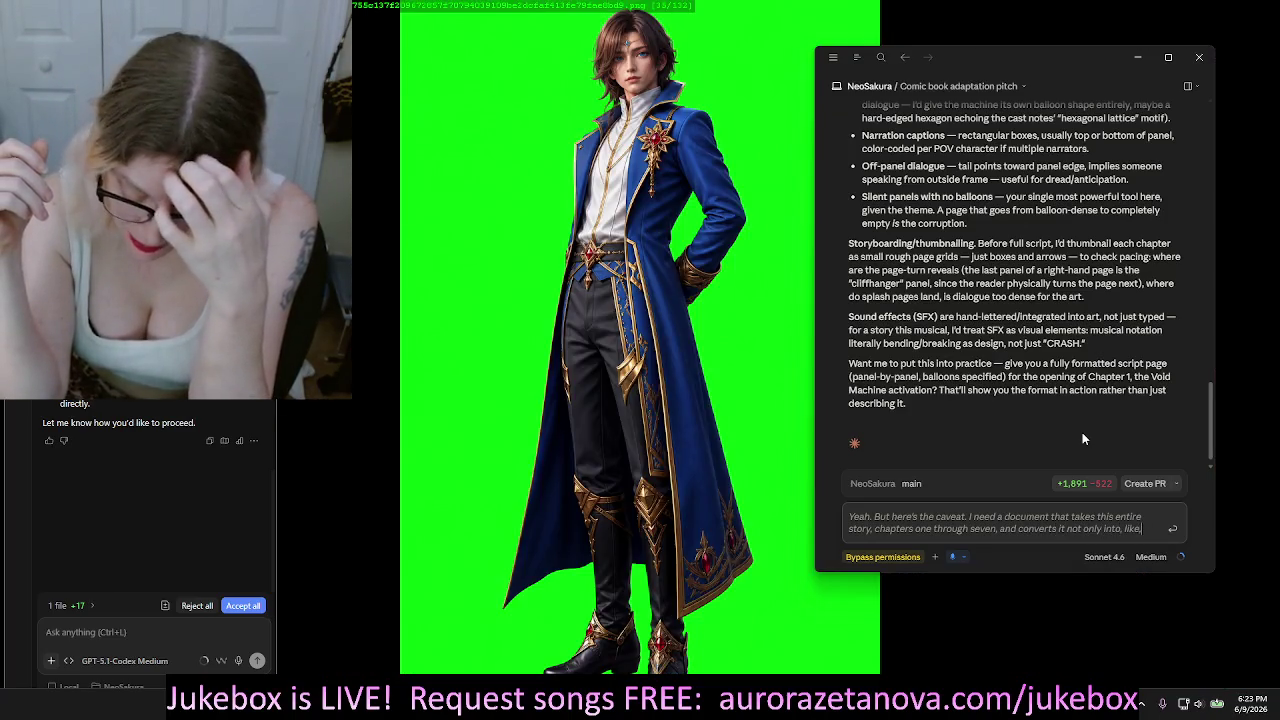
{"action": "type", "text": " um, comic book dialogue,"}
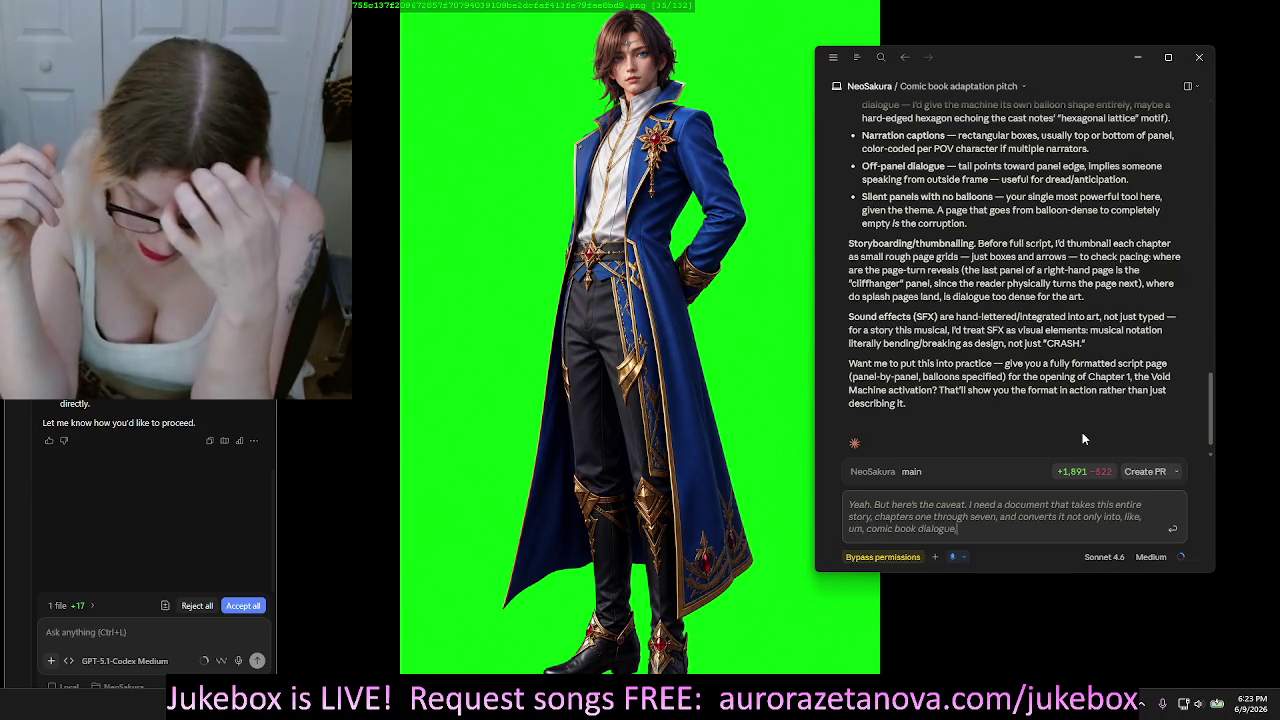
{"action": "type", "text": " but an actual"}
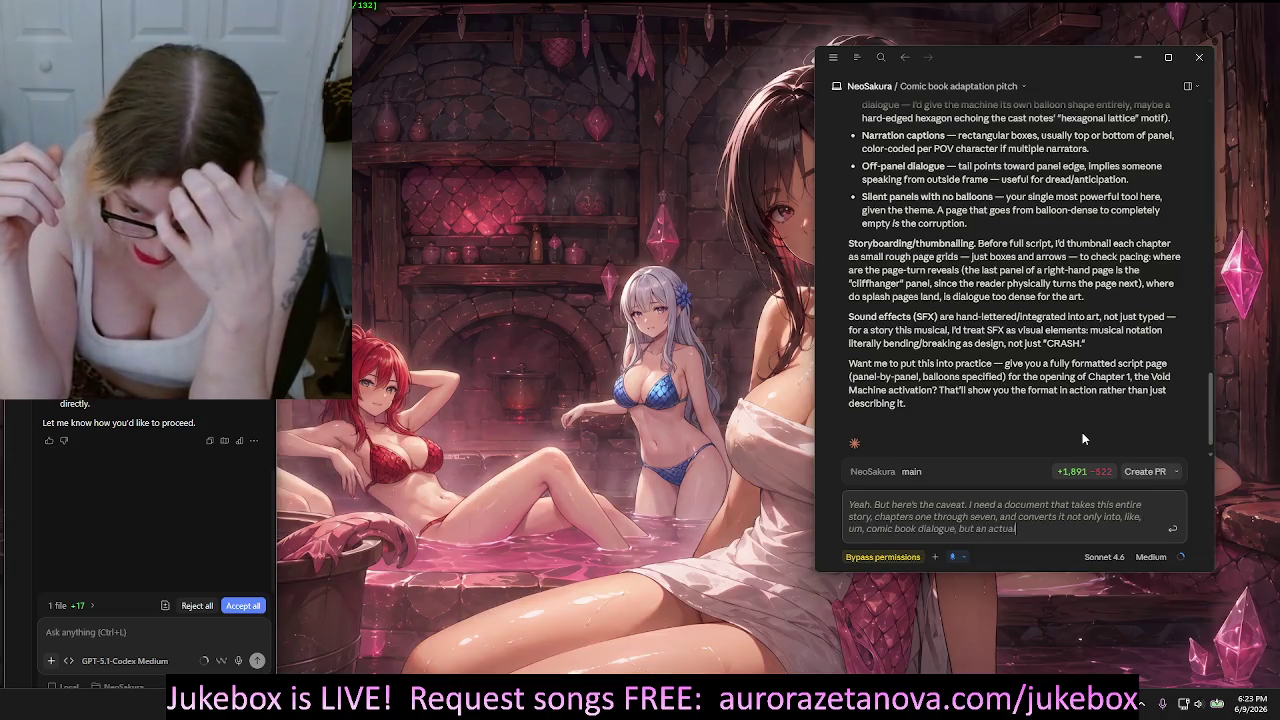
{"action": "type", "text": " blueprint, instructions for"}
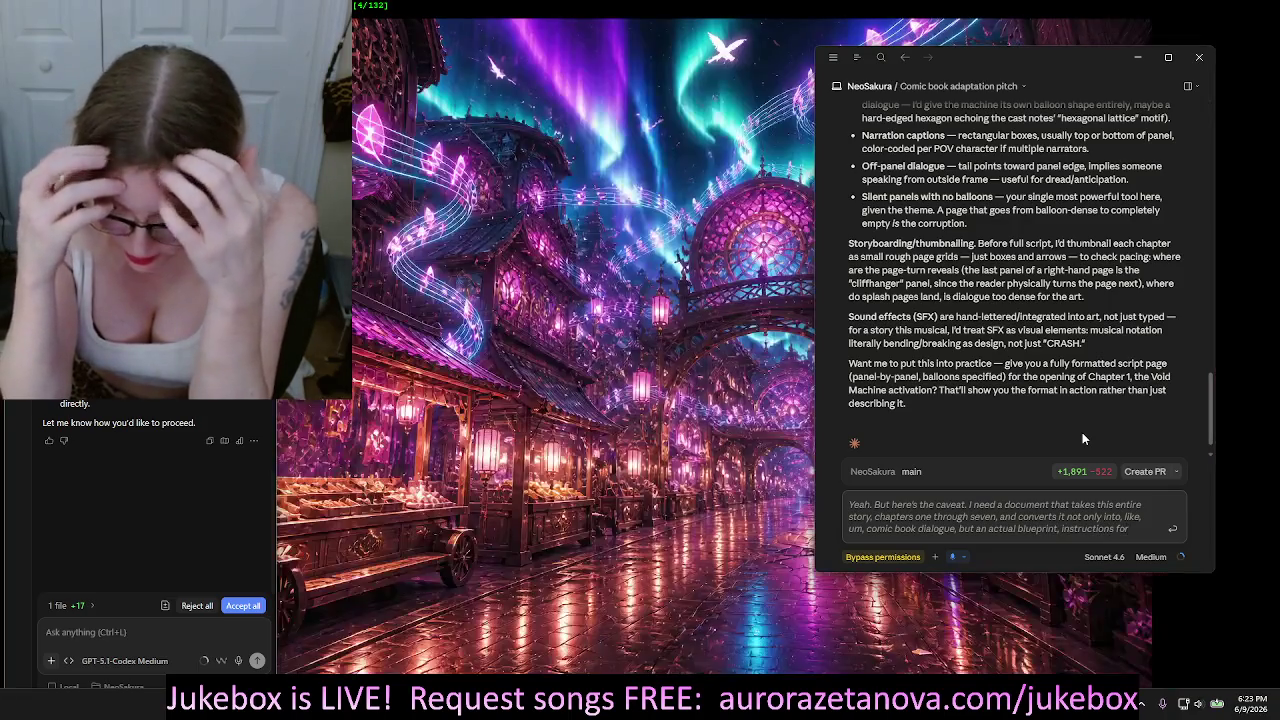
{"action": "type", "text": ", um, image rendering."}
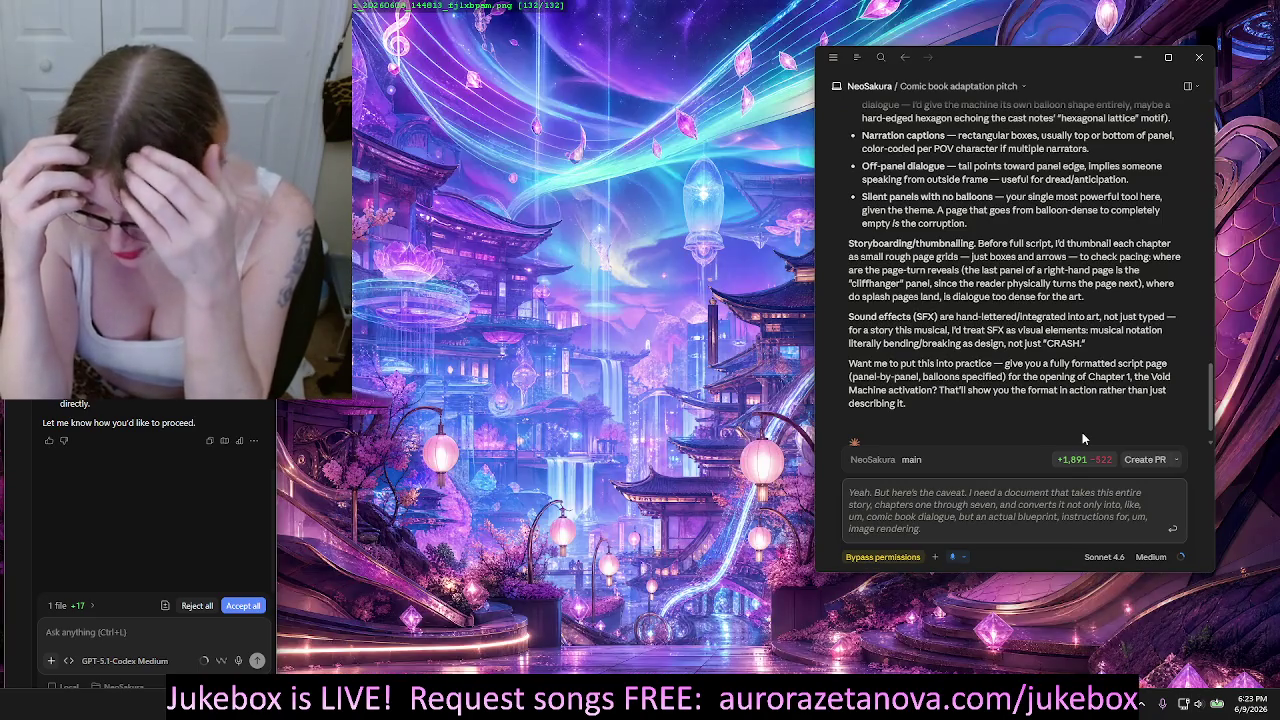
{"action": "type", "text": " Meaning,"}
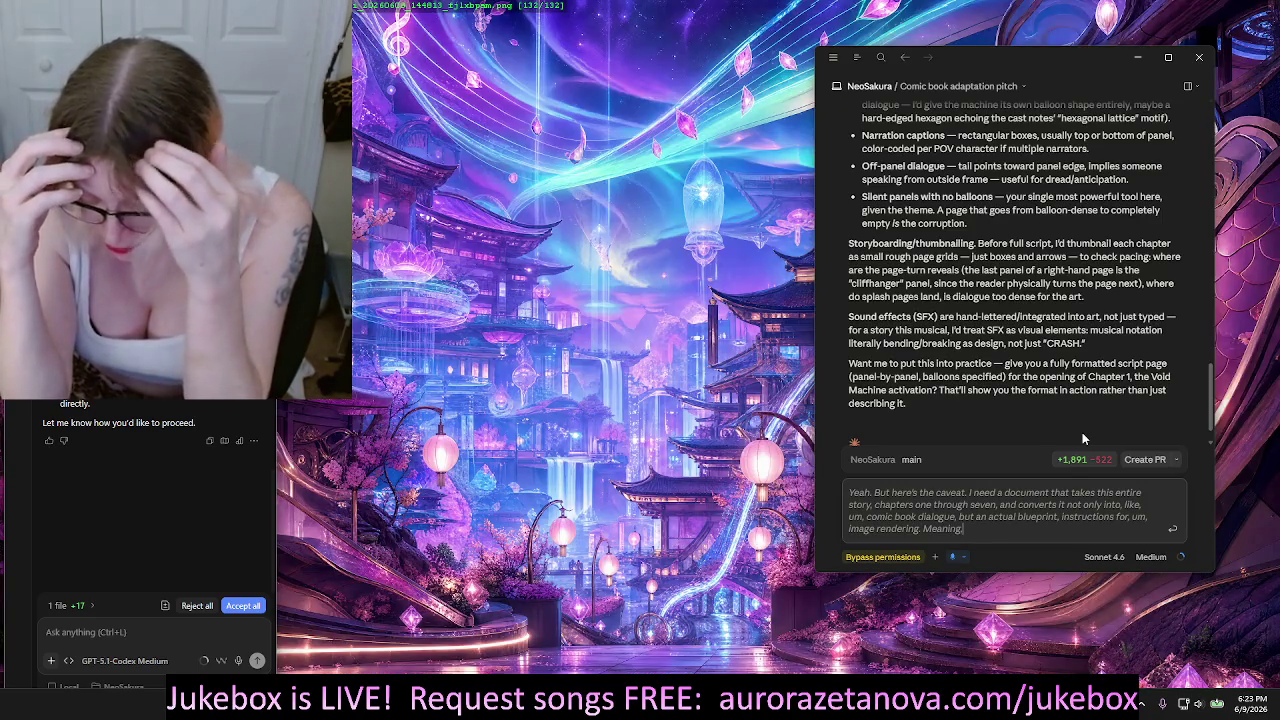
{"action": "type", "text": " whatever you give me, I can copy and paste and sign"}
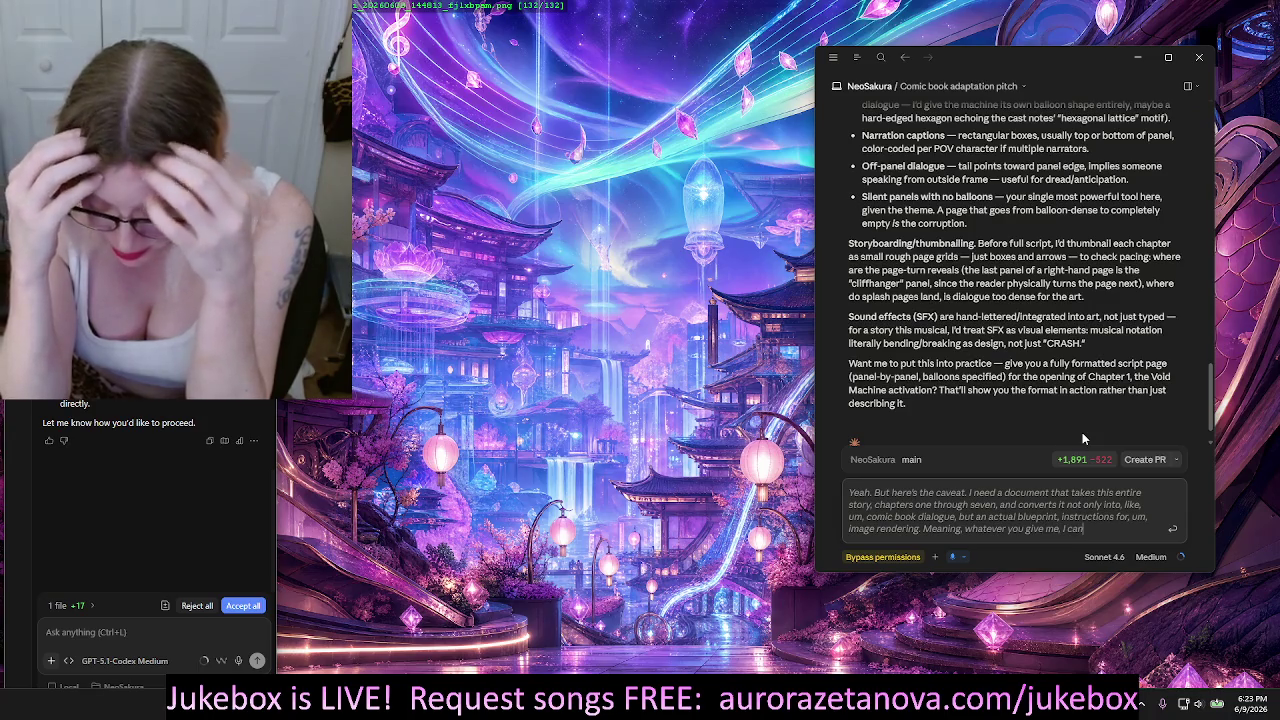
Finish and send the request for a chapters-one-to-seven comic document with per-page image-renderer instructions
{"action": "key", "text": "BackSpace"}
{"action": "key", "text": "BackSpace"}
{"action": "key", "text": "BackSpace"}
{"action": "type", "text": "end to an image renderer"}
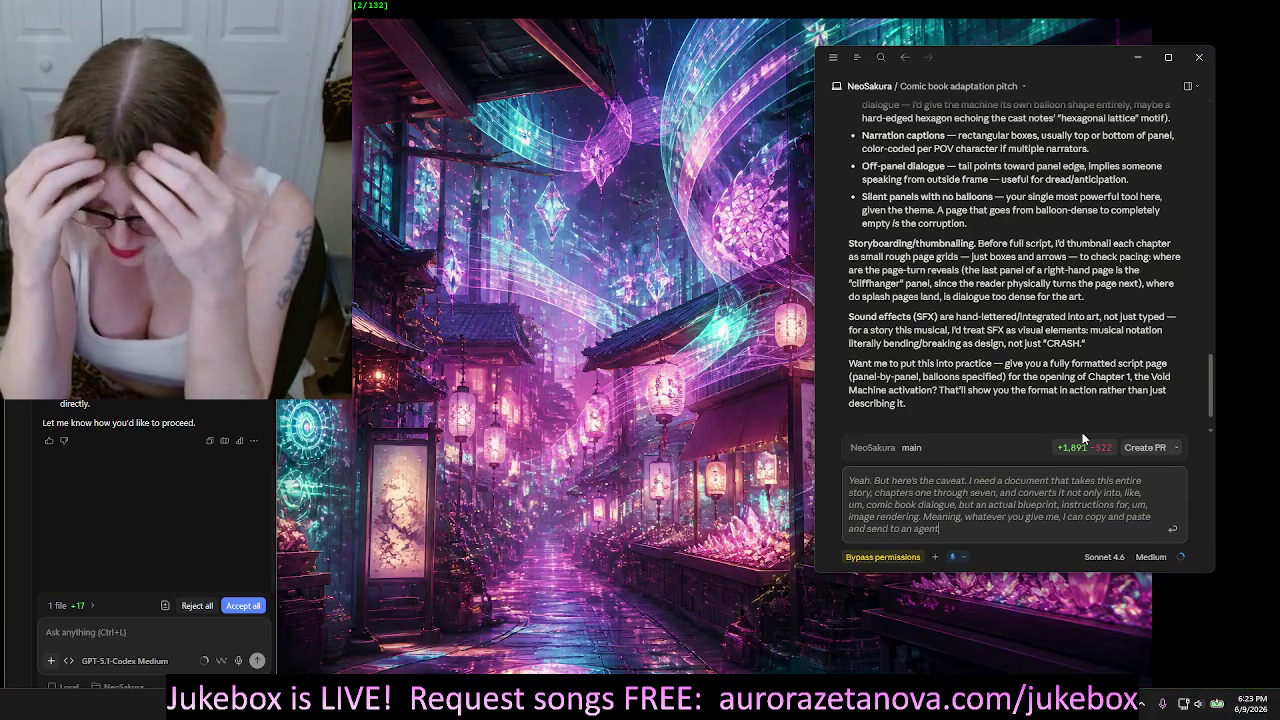
{"action": "type", "text": ", and I will get back an image"}
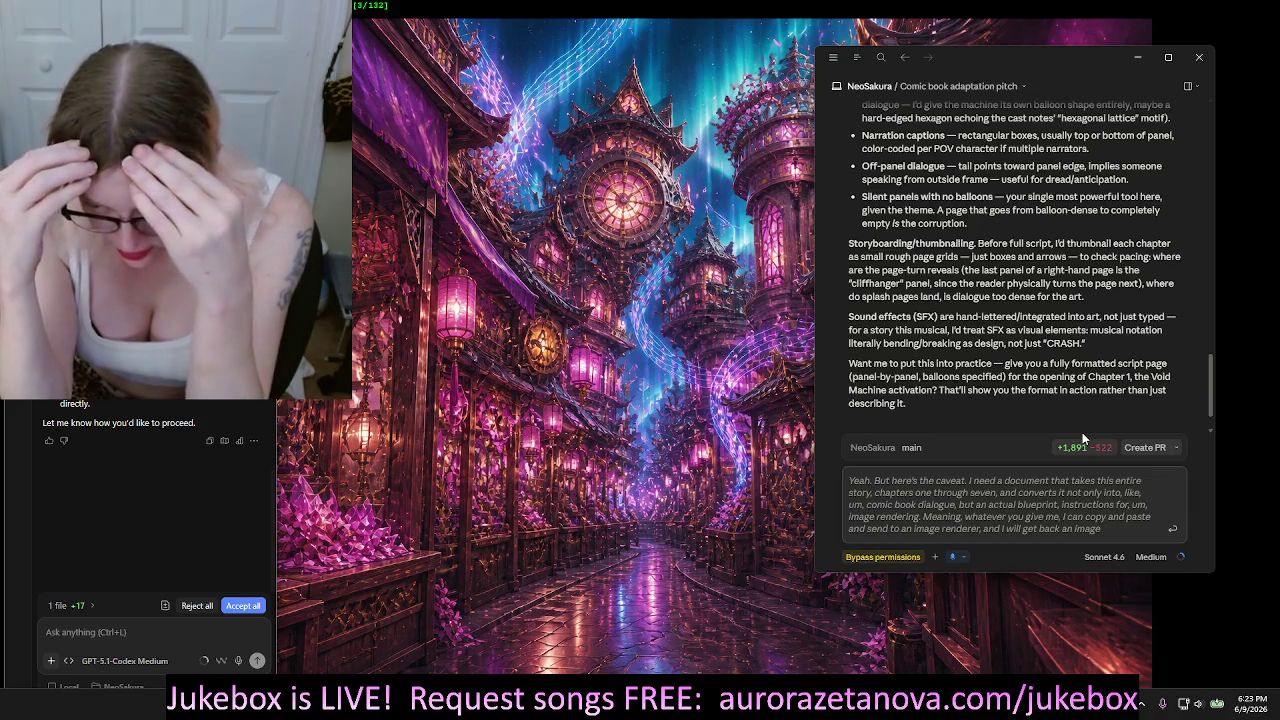
{"action": "type", "text": " That"}
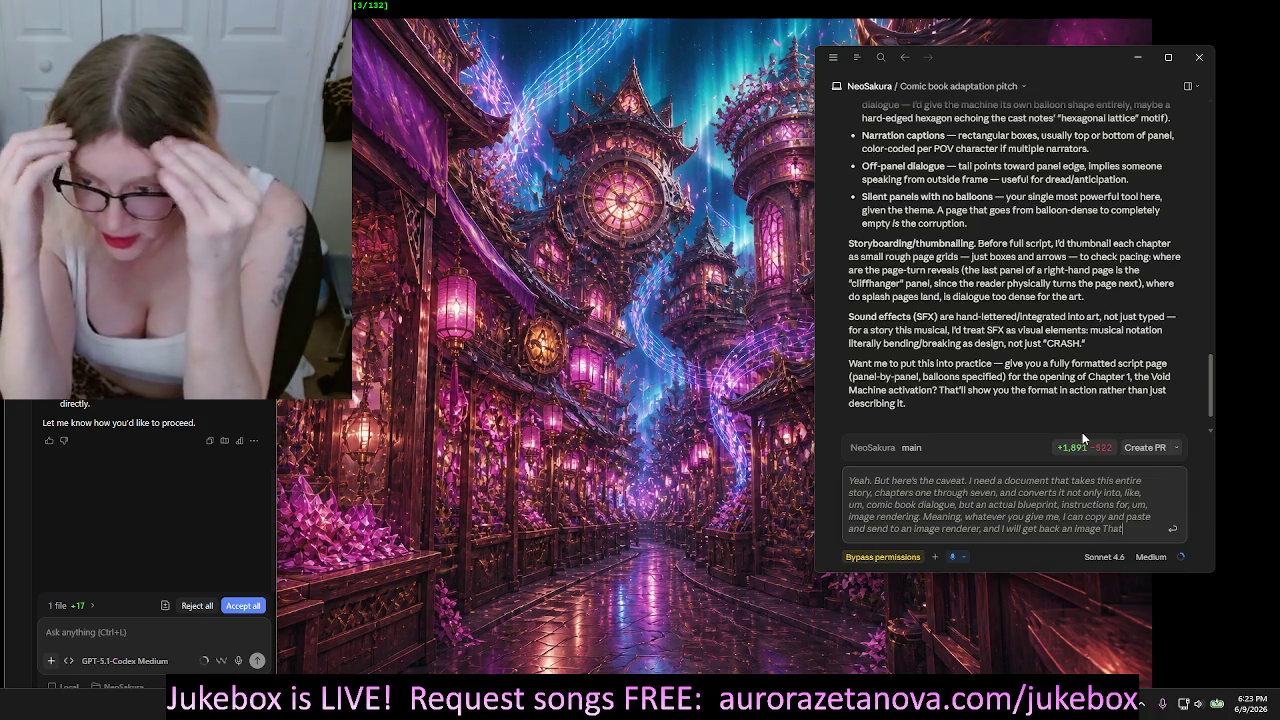
{"action": "type", "text": " should contain everything you want it to."}
{"action": "type", "text": " for that exact page of the content"}
{"action": "key", "text": "BackSpace"}
{"action": "key", "text": "BackSpace"}
{"action": "key", "text": "BackSpace"}
{"action": "type", "text": "comic book."}
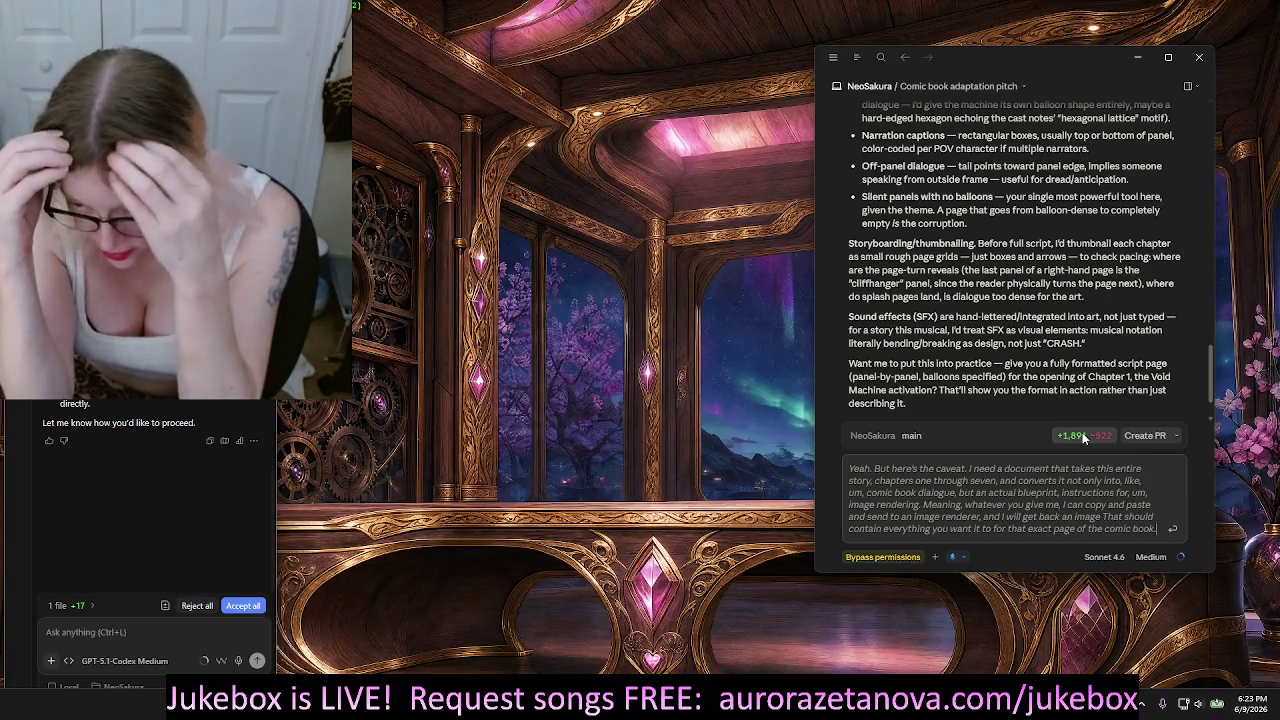
{"action": "type", "text": " Does that make sense?"}
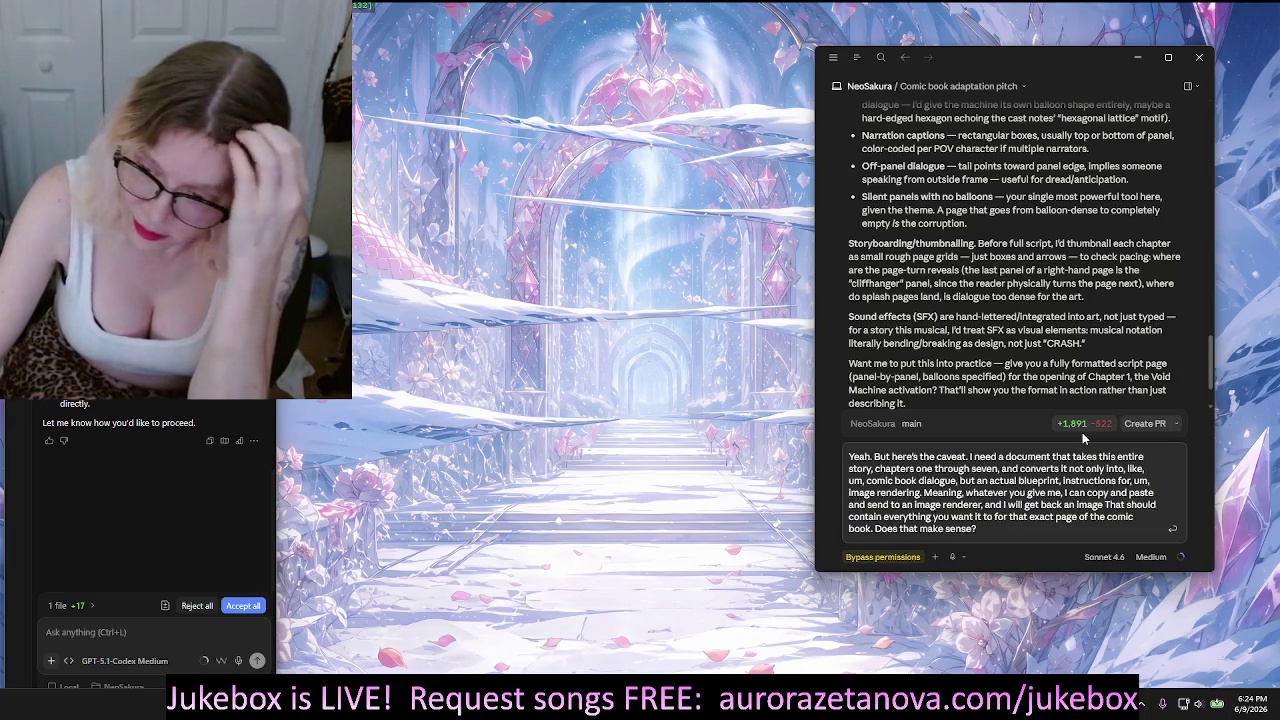
{"action": "key", "text": "Return"}
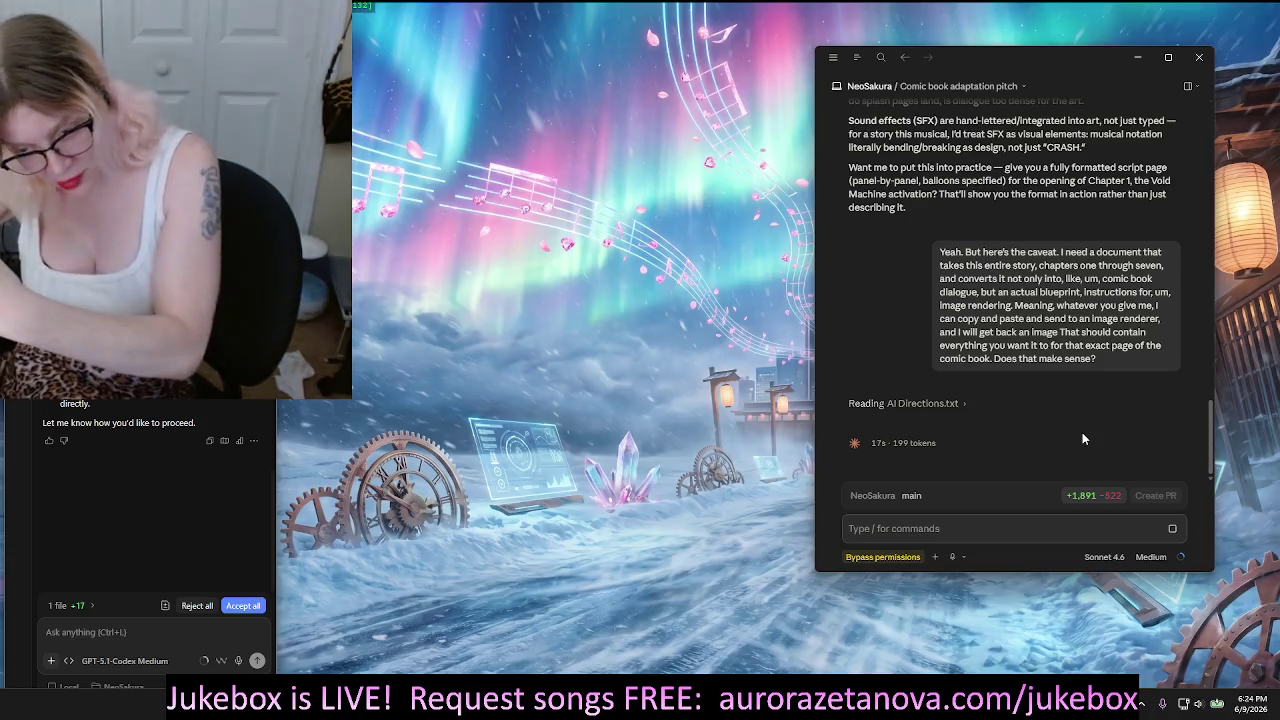
Stop Claude's in-progress reply and start dictating a follow-up about the image renderer's limits
{"action": "mouse_move", "coordinate": [1138, 385]}
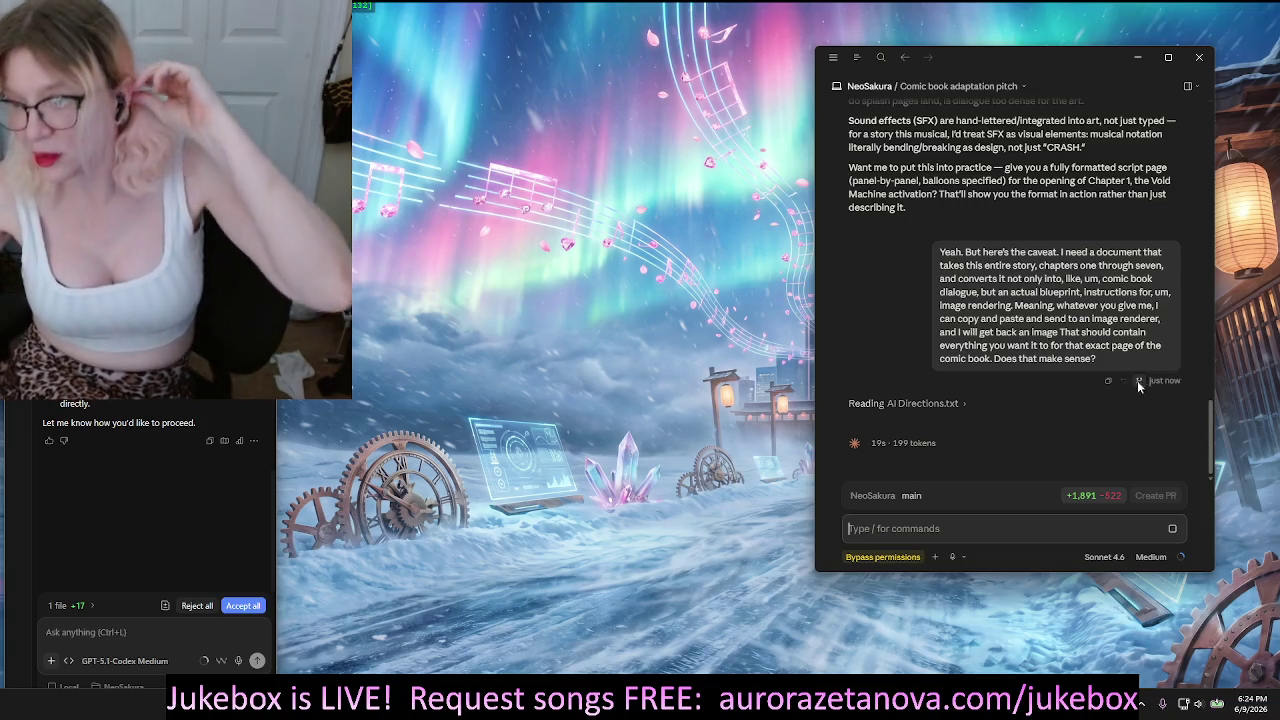
{"action": "left_click", "coordinate": [1172, 528]}
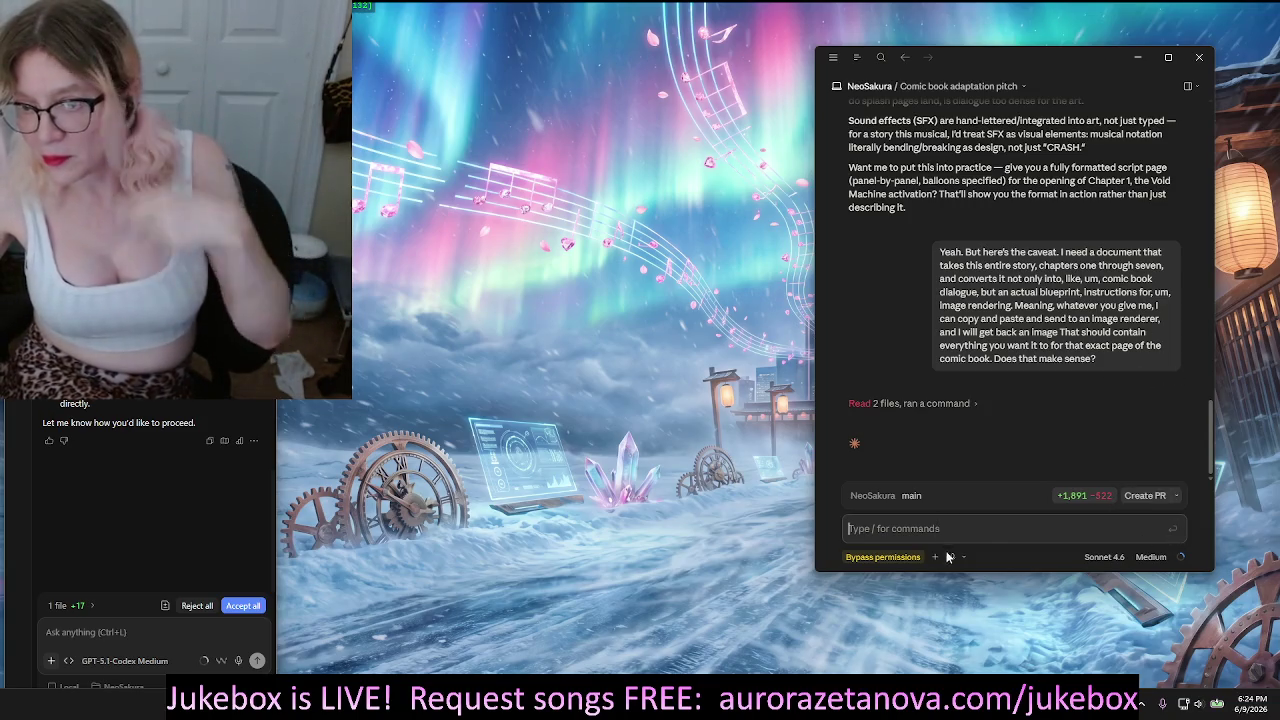
{"action": "left_click", "coordinate": [952, 556]}
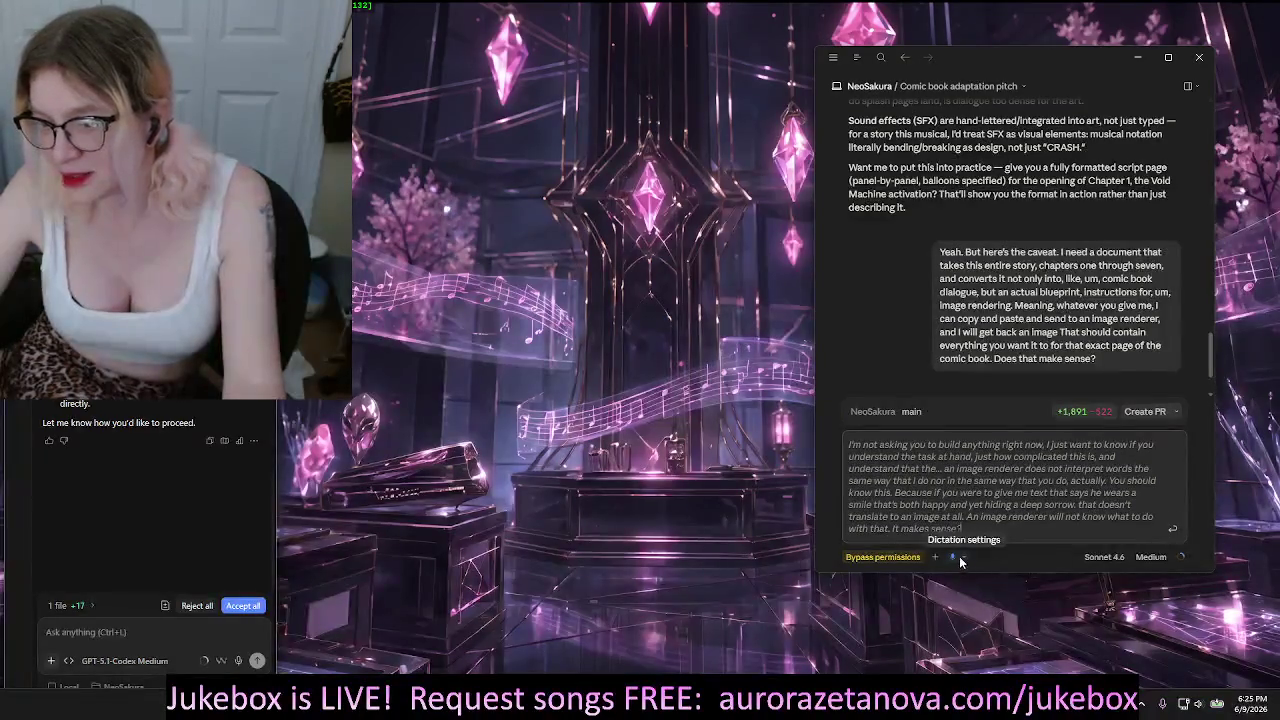
End dictation, delete the stray 'You' before 'make sense?', and return to the draft's end
{"action": "left_click", "coordinate": [952, 557]}
{"action": "left_click", "coordinate": [956, 529]}
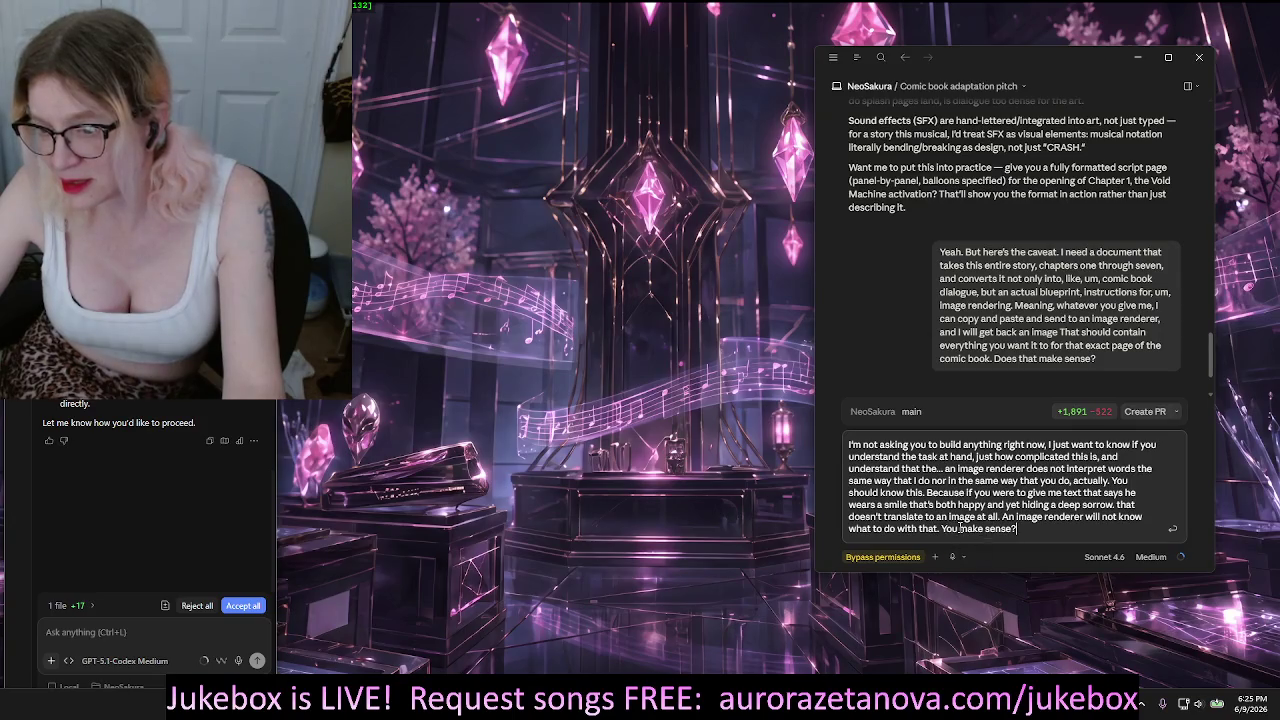
{"action": "key", "text": "BackSpace"}
{"action": "key", "text": "BackSpace"}
{"action": "key", "text": "BackSpace"}
{"action": "key", "text": "BackSpace"}
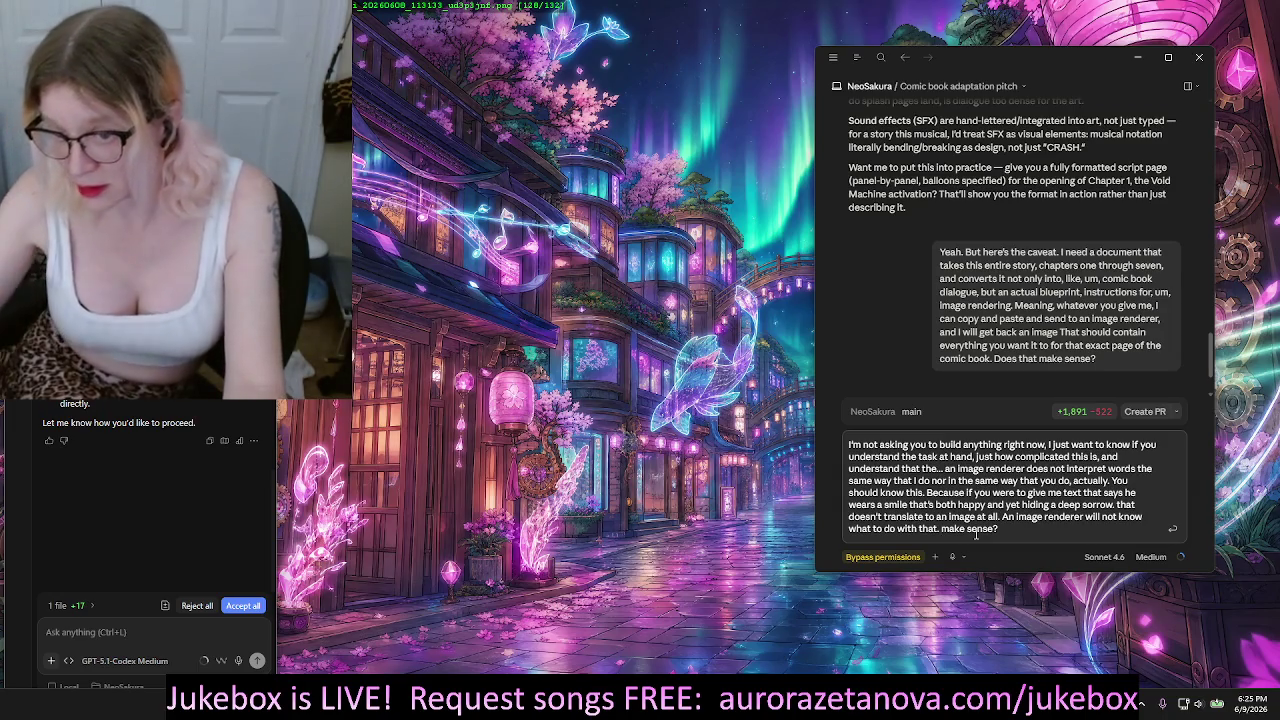
{"action": "left_click", "coordinate": [1026, 530]}
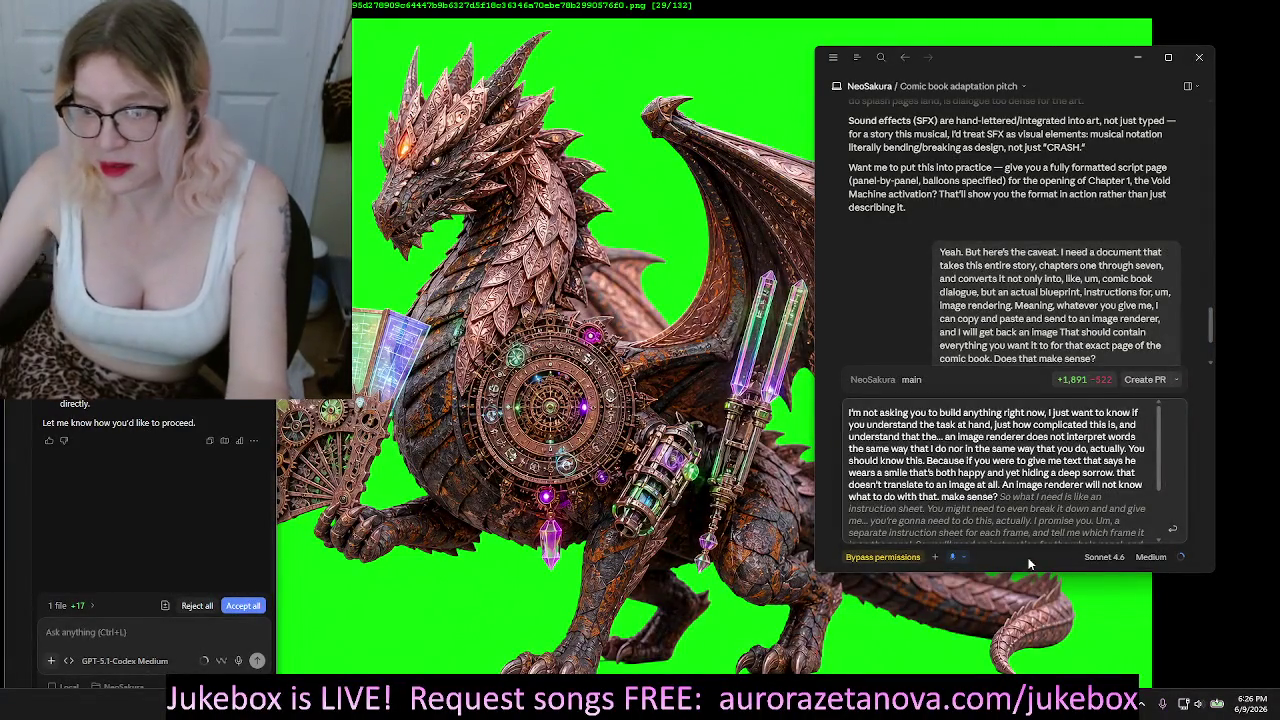
Dictate the rest about frame-by-frame renders and five separate images per page, ending 'Big benefit.'
{"action": "left_click", "coordinate": [955, 557]}
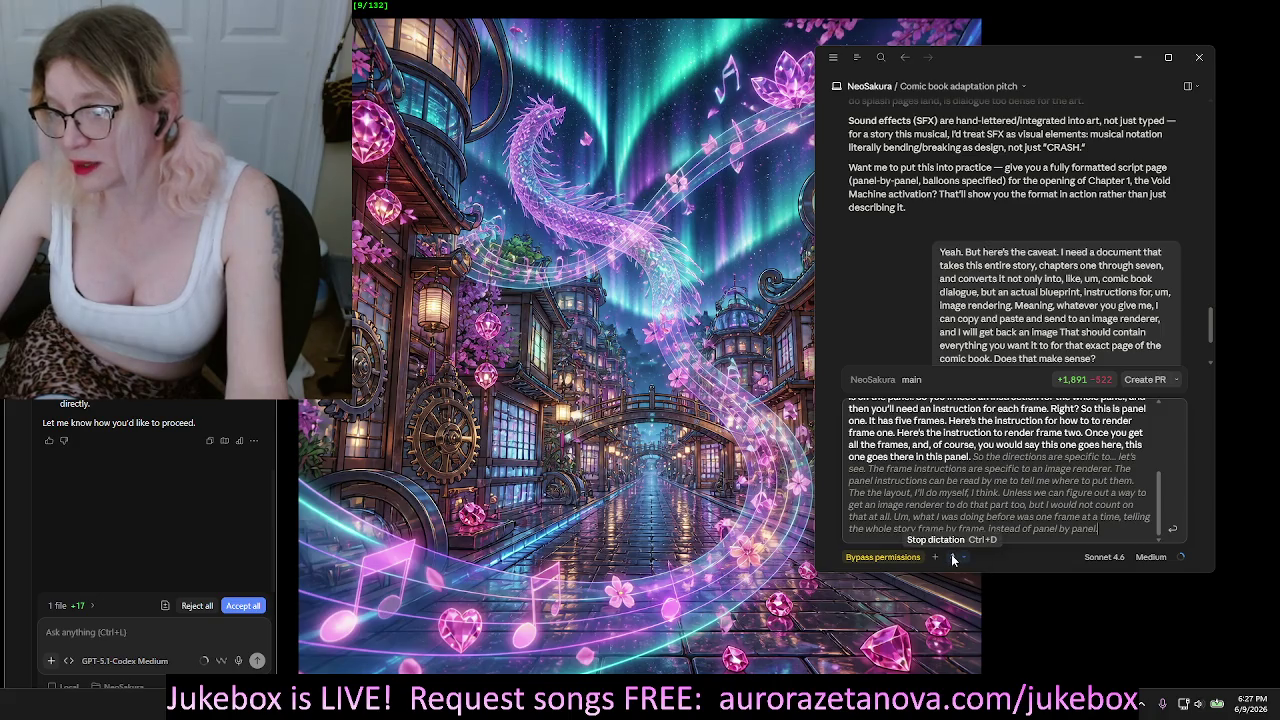
{"action": "type", "text": "."}
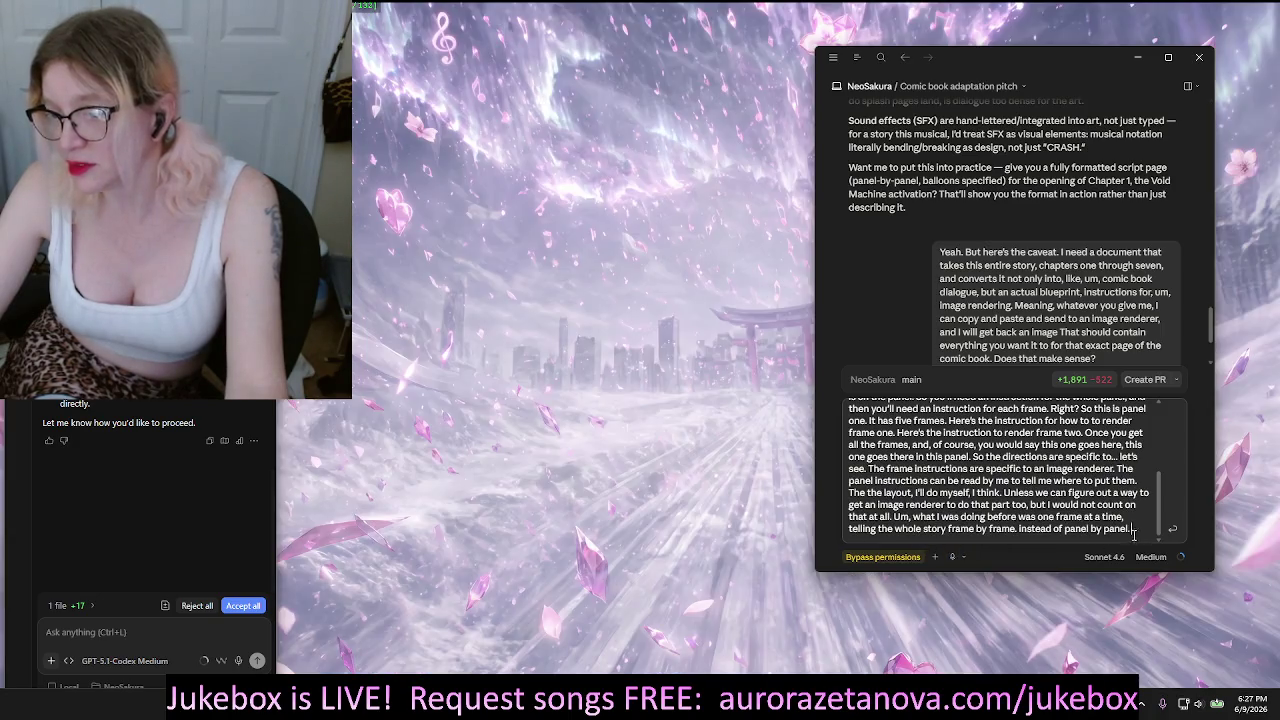
{"action": "left_click", "coordinate": [955, 560]}
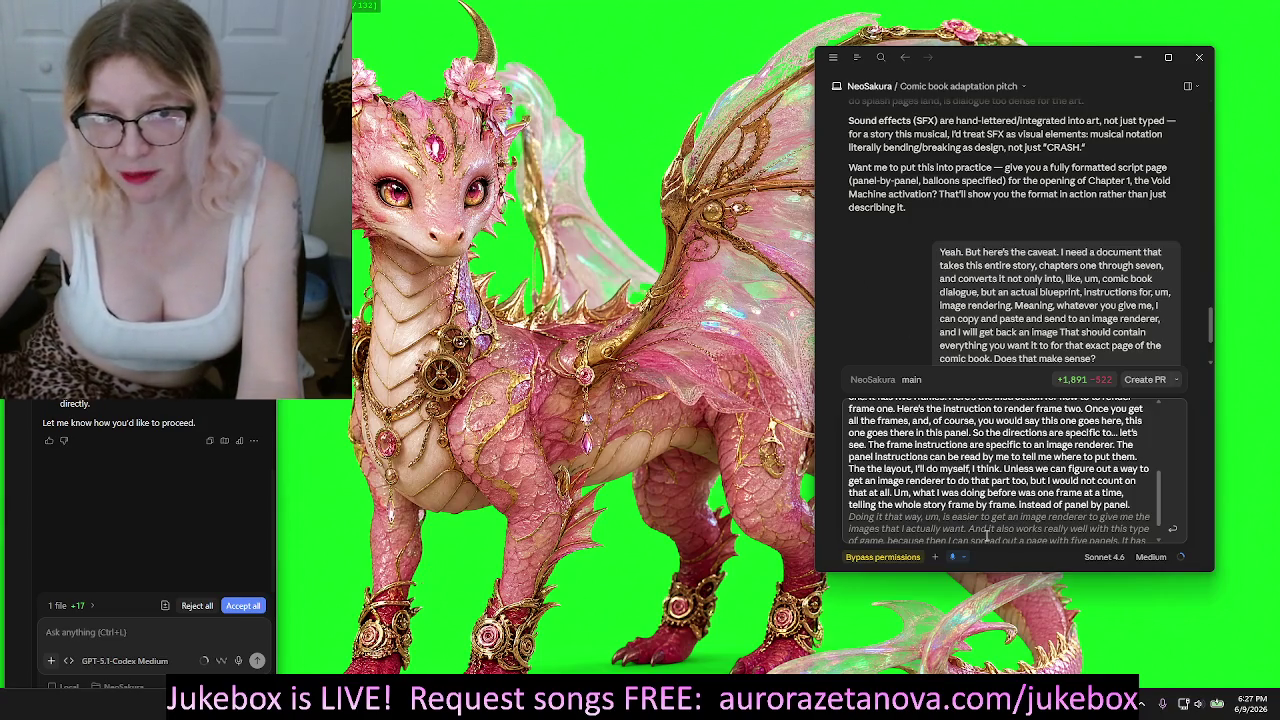
{"action": "left_click", "coordinate": [952, 556]}
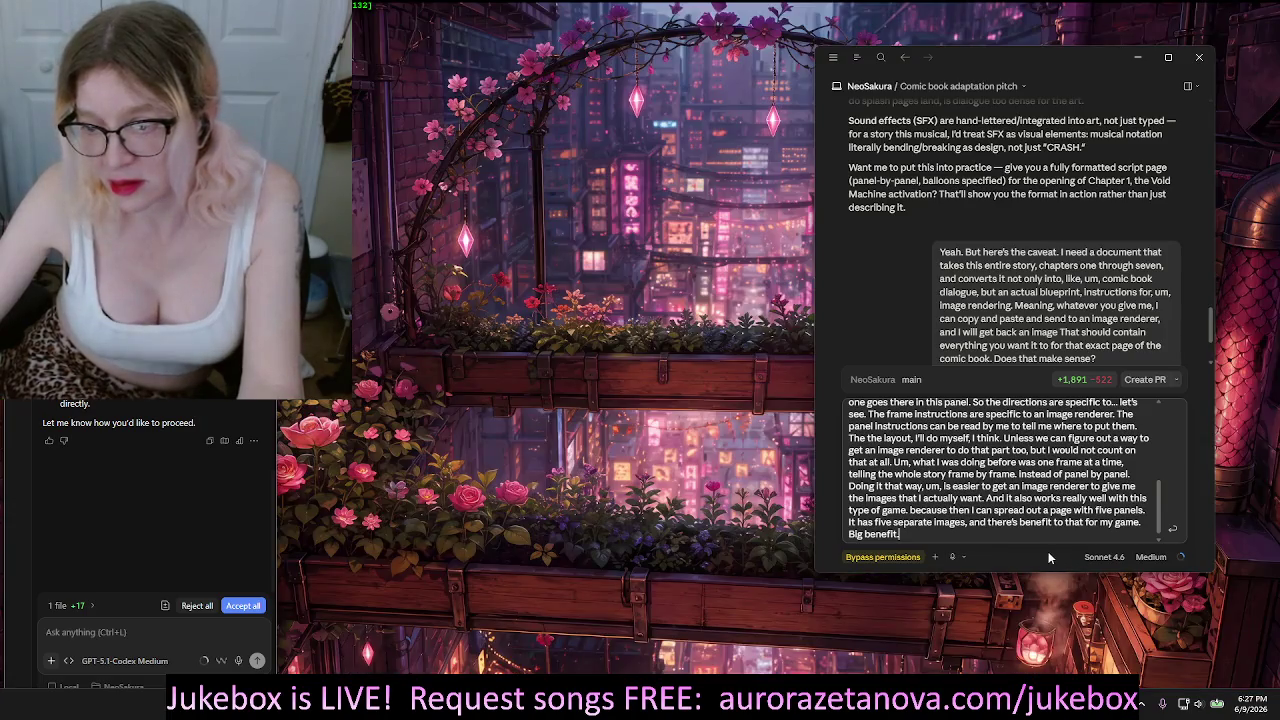
Send the per-frame render request and review Claude's reply proposing render prompts and a panel sheet
{"action": "left_click", "coordinate": [1174, 529]}
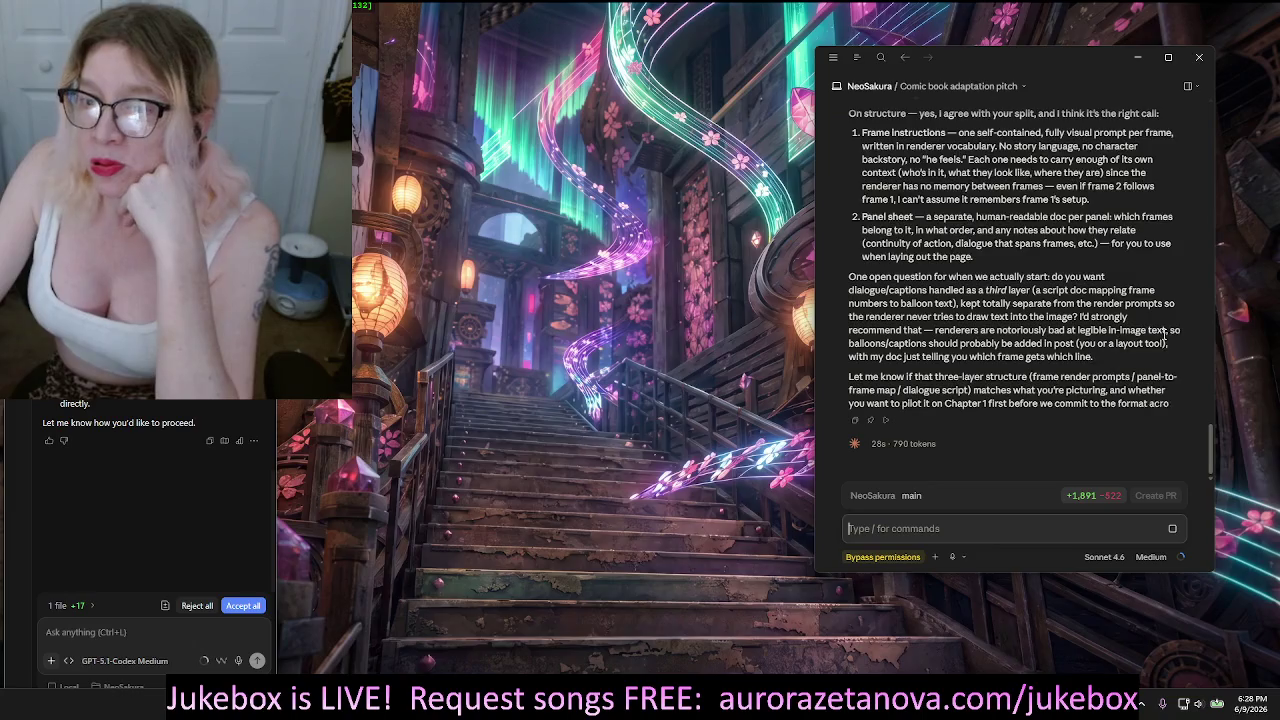
{"action": "scroll", "coordinate": [1140, 400], "scroll_direction": "up", "scroll_amount": 10}
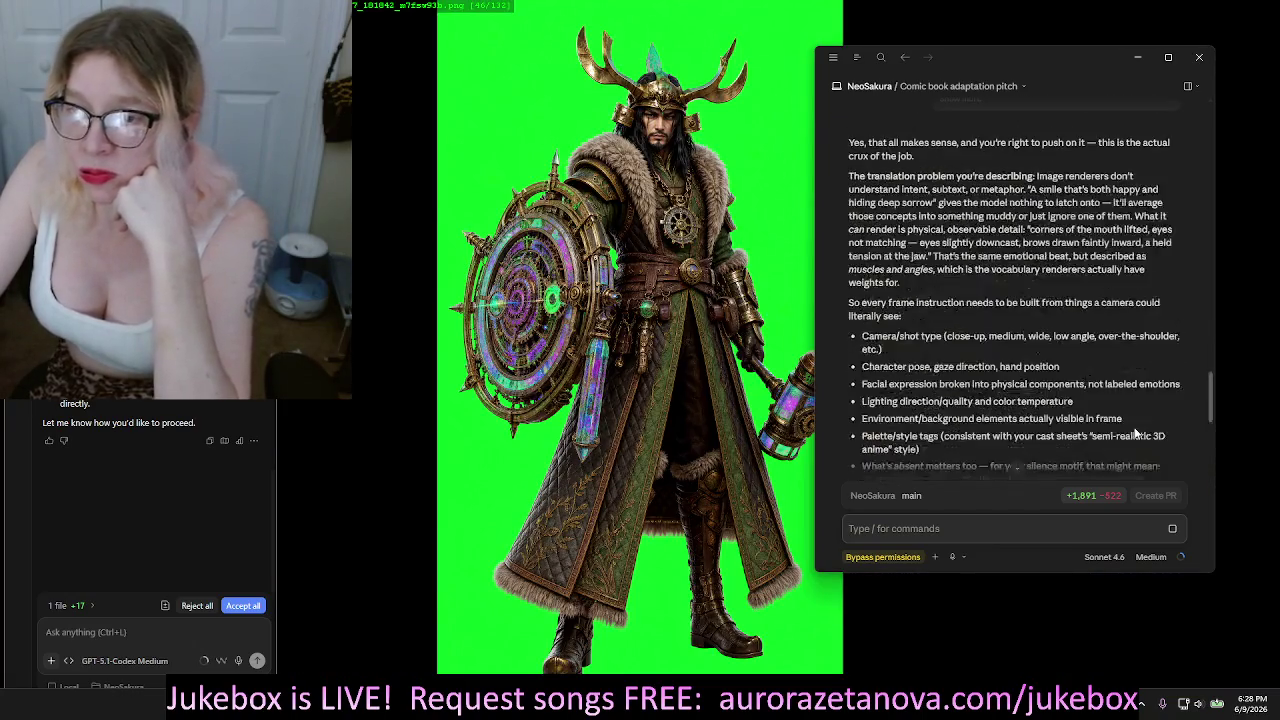
{"action": "scroll", "coordinate": [1136, 432], "scroll_direction": "down", "scroll_amount": 3}
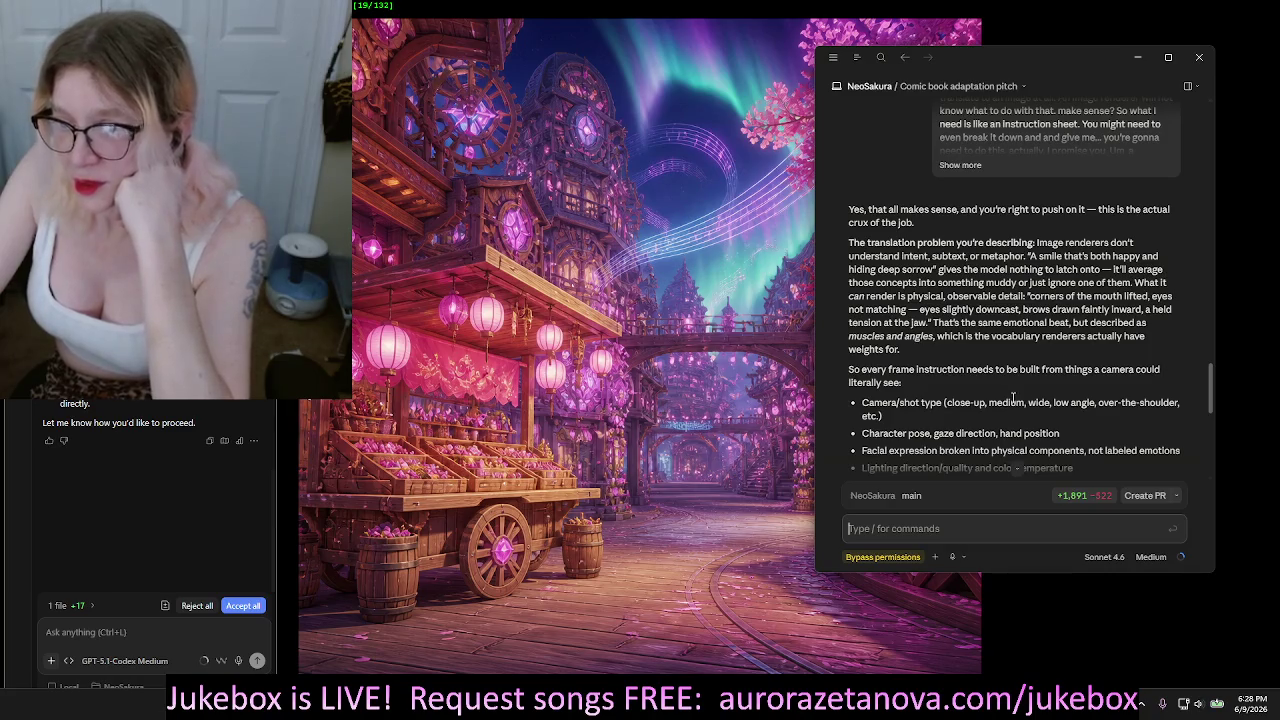
{"action": "scroll", "coordinate": [1016, 398], "scroll_direction": "down", "scroll_amount": 2}
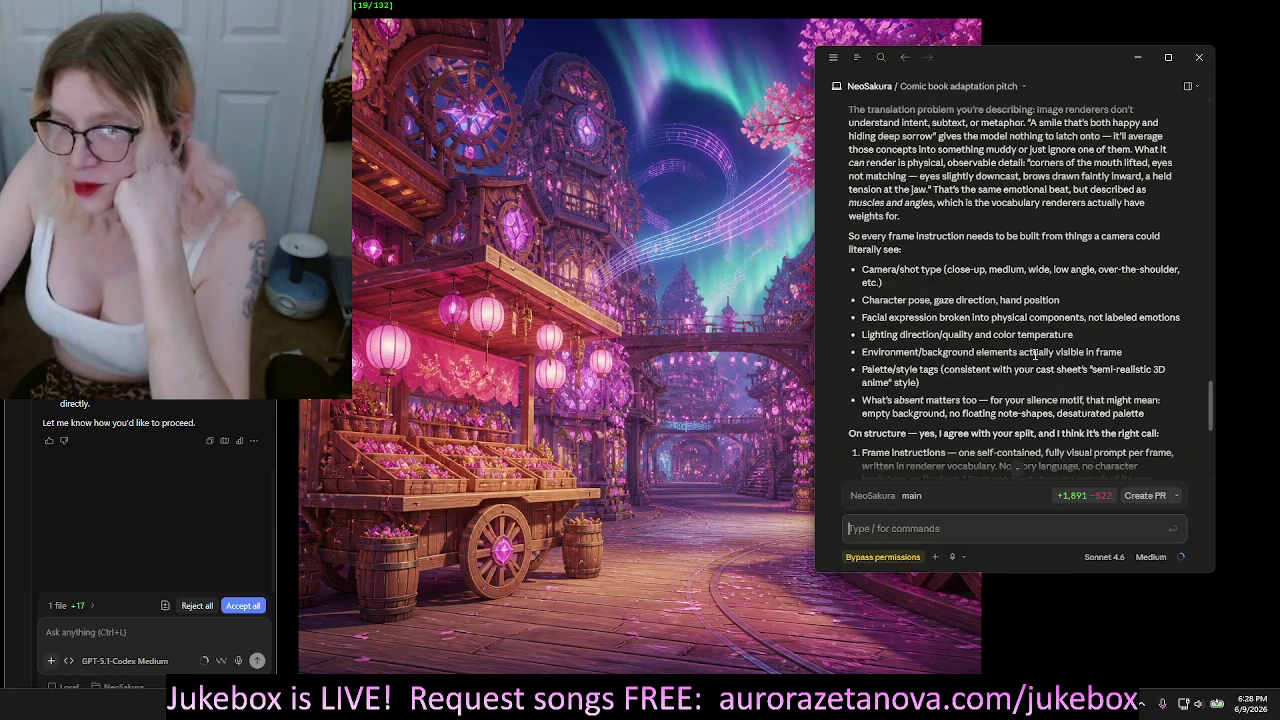
{"action": "scroll", "coordinate": [1036, 356], "scroll_direction": "down", "scroll_amount": 1}
{"action": "scroll", "coordinate": [1038, 347], "scroll_direction": "down", "scroll_amount": 1}
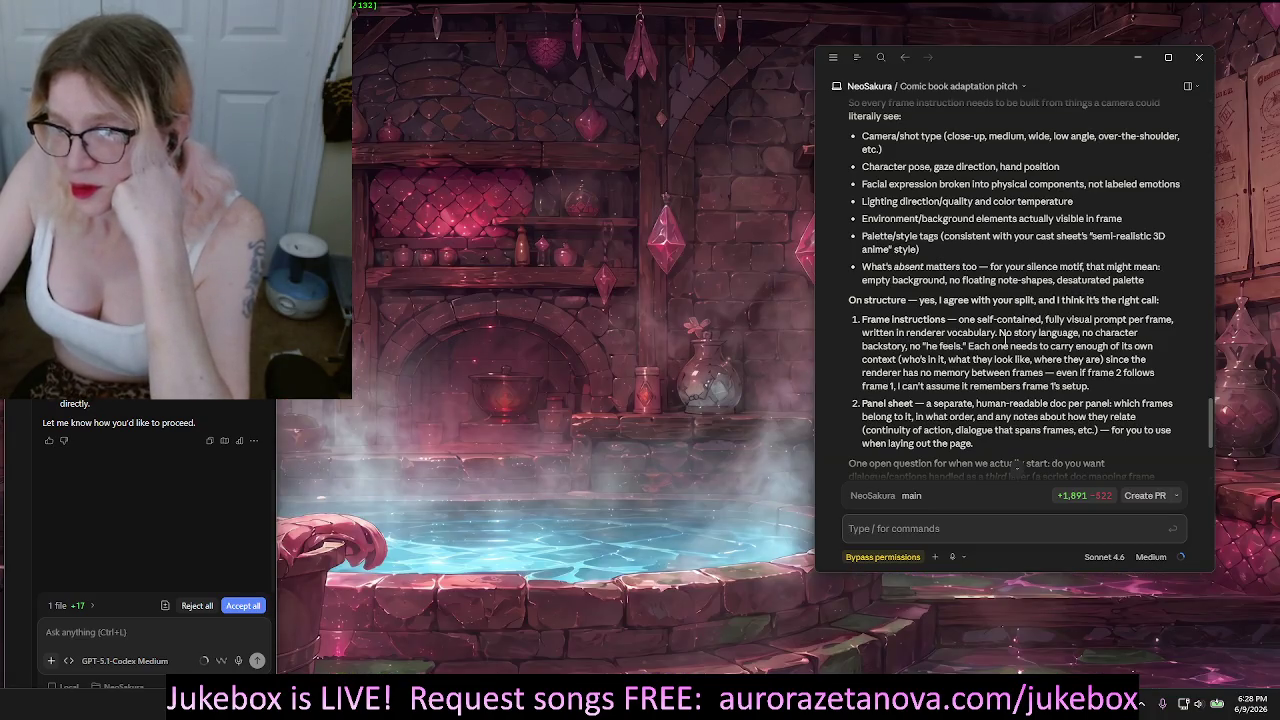
{"action": "scroll", "coordinate": [1040, 333], "scroll_direction": "down", "scroll_amount": 1}
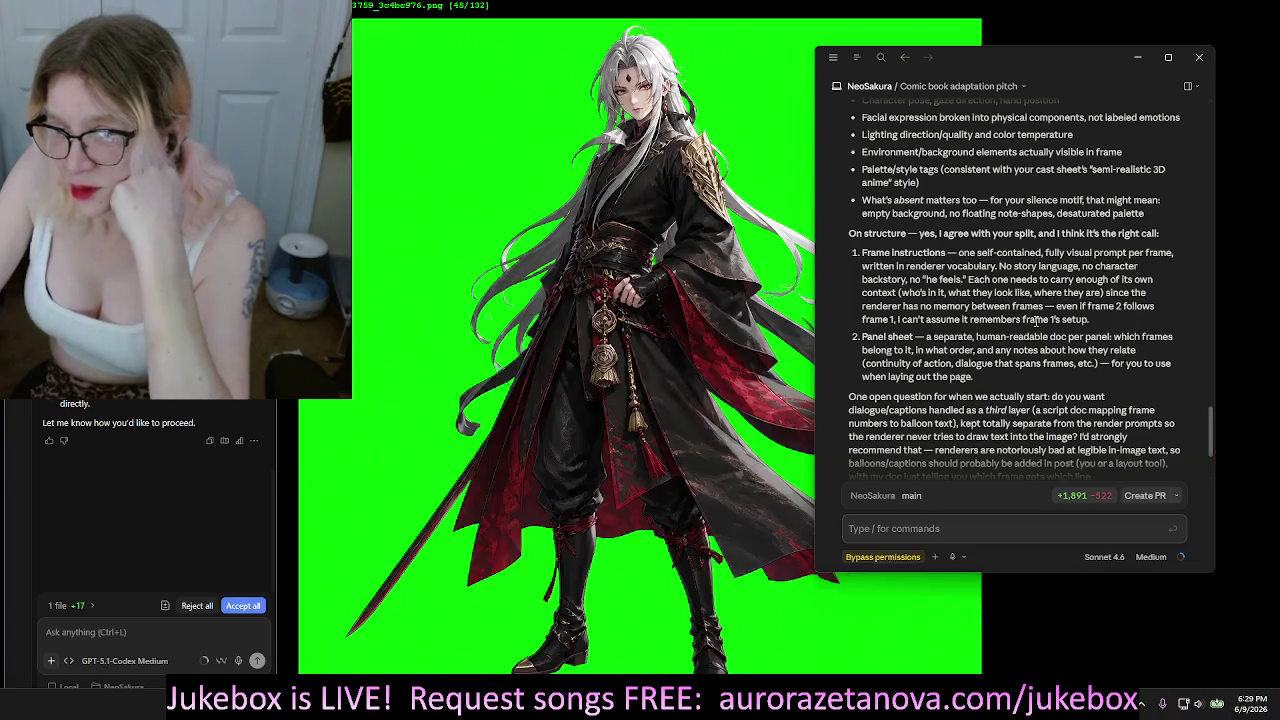
{"action": "scroll", "coordinate": [1030, 312], "scroll_direction": "down", "scroll_amount": 2}
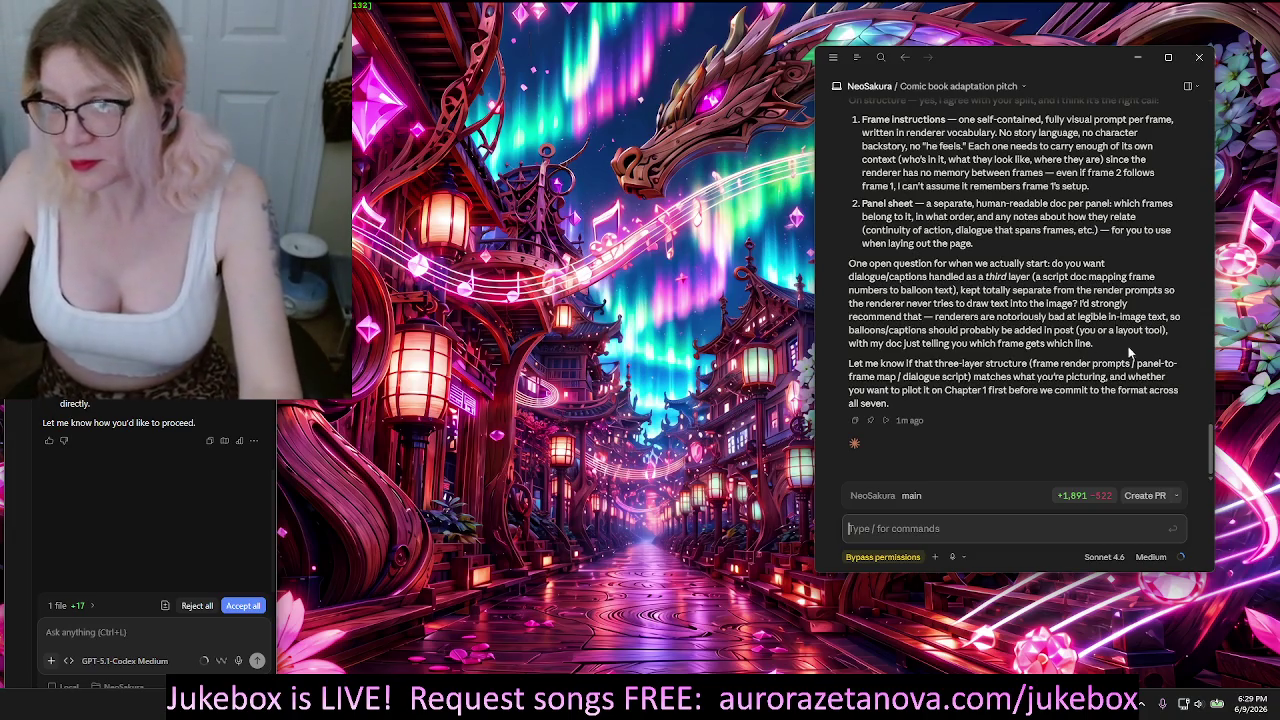
Dictate a reply agreeing to a third script layer, with images rendered without text
{"action": "left_click", "coordinate": [975, 527]}
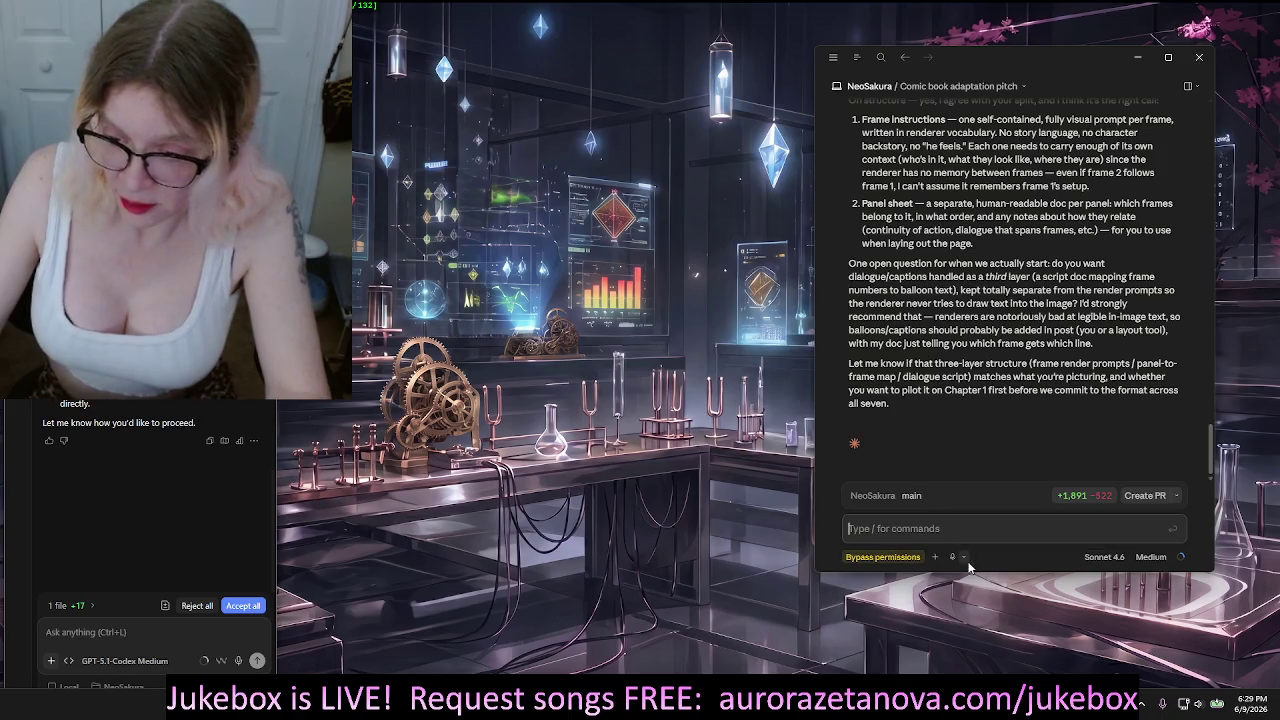
{"action": "left_click", "coordinate": [951, 557]}
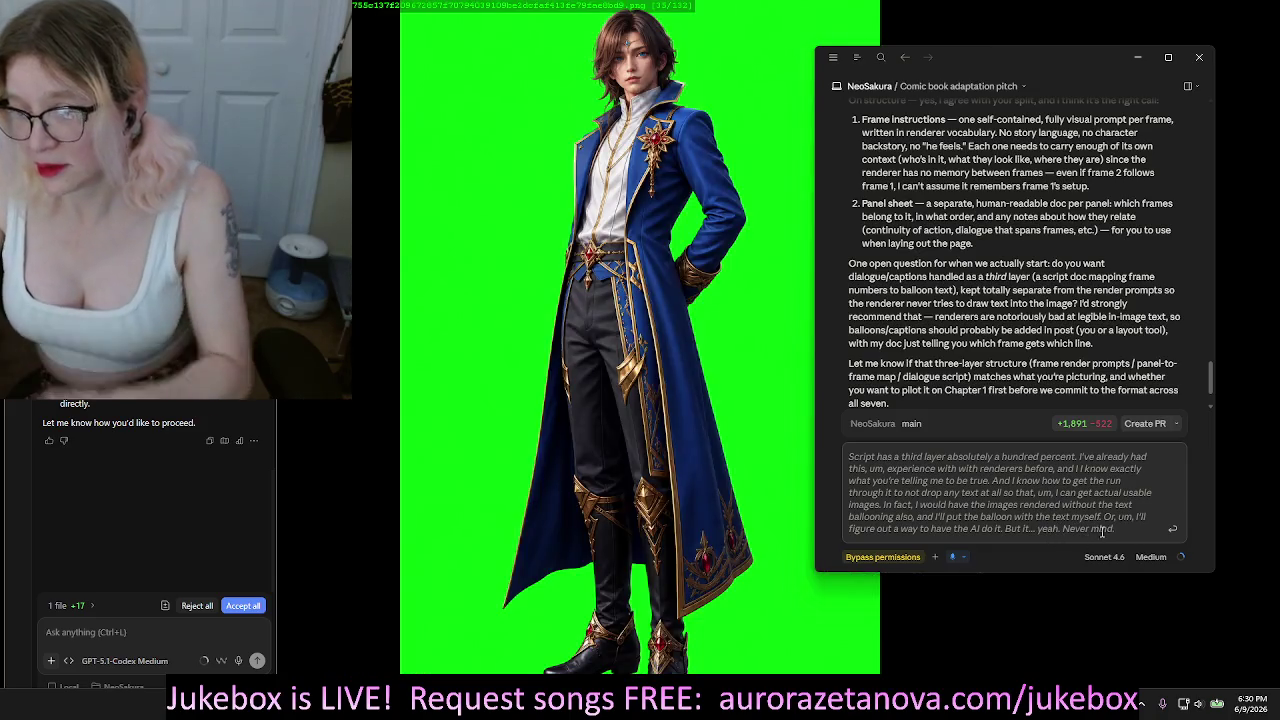
Delete the rambling ending so the reply closes on adding balloon text herself, then send it
{"action": "left_click_drag", "start_coordinate": [1107, 511], "coordinate": [1116, 532]}
{"action": "key", "text": "BackSpace"}
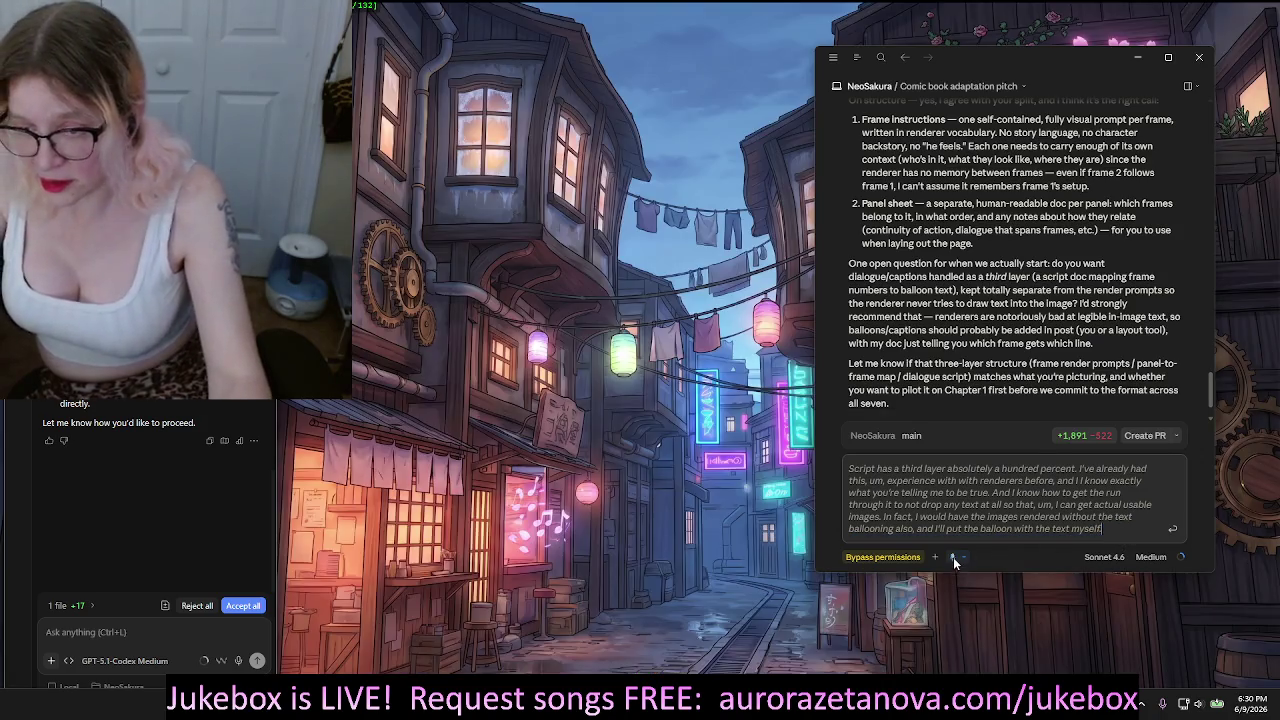
{"action": "left_click", "coordinate": [953, 557]}
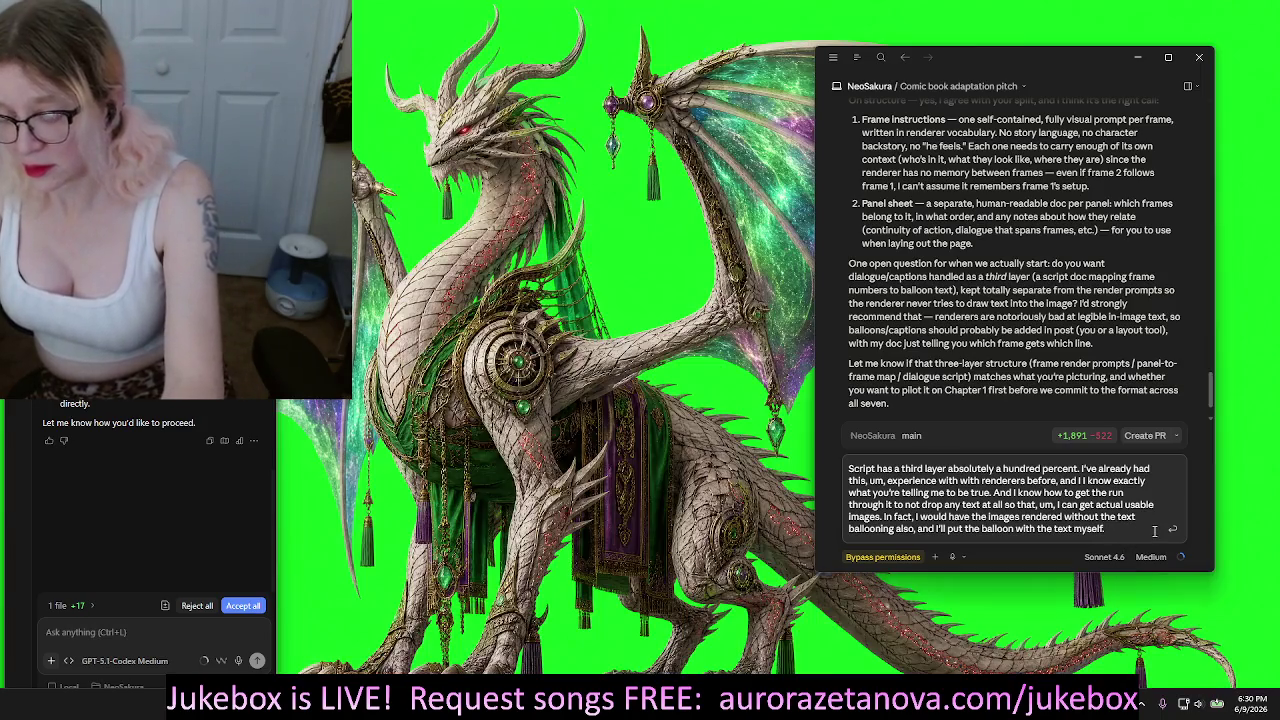
{"action": "key", "text": "Return"}
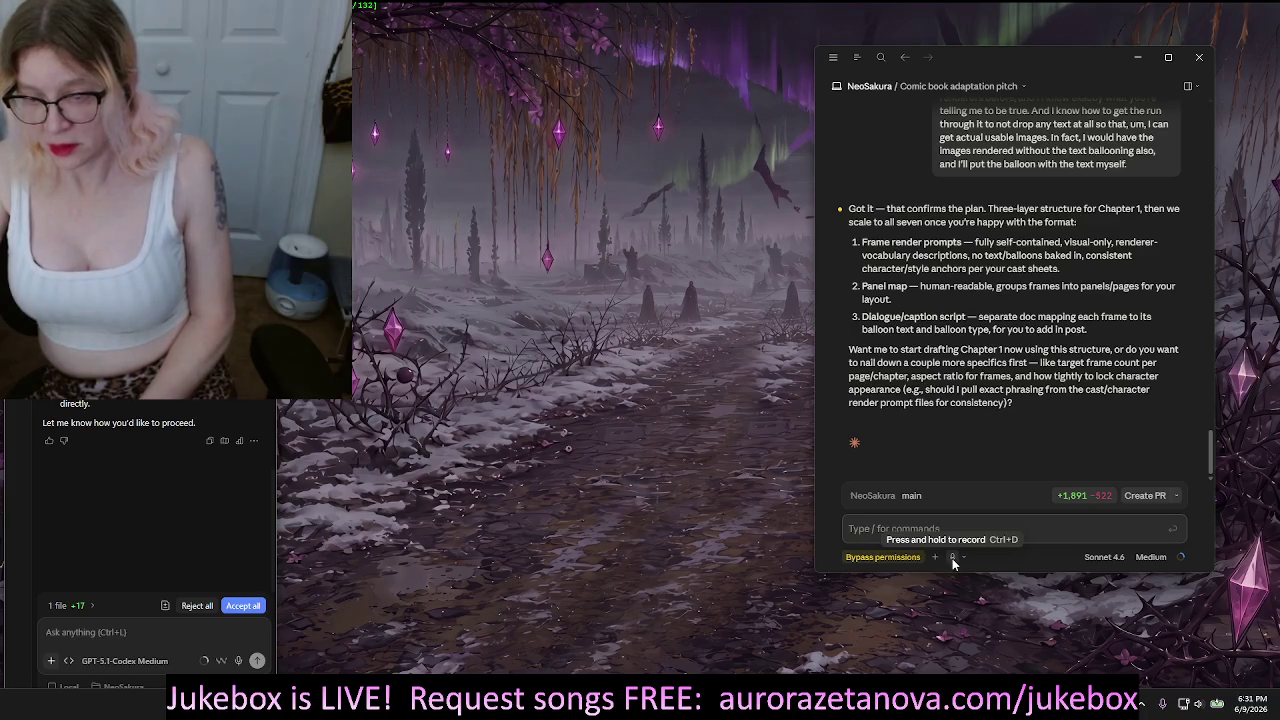
Dictate a reply saying the dialogue should already exist in the story
{"action": "left_click", "coordinate": [952, 558]}
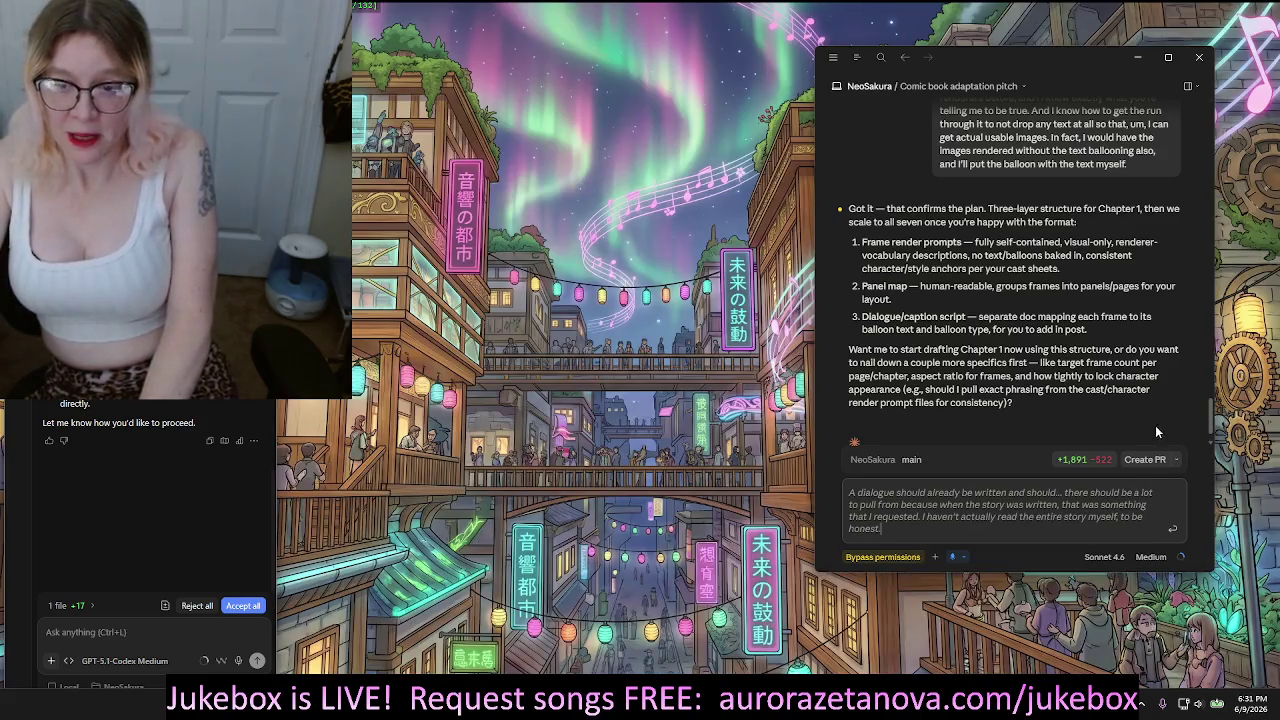
{"action": "mouse_move", "coordinate": [1062, 430]}
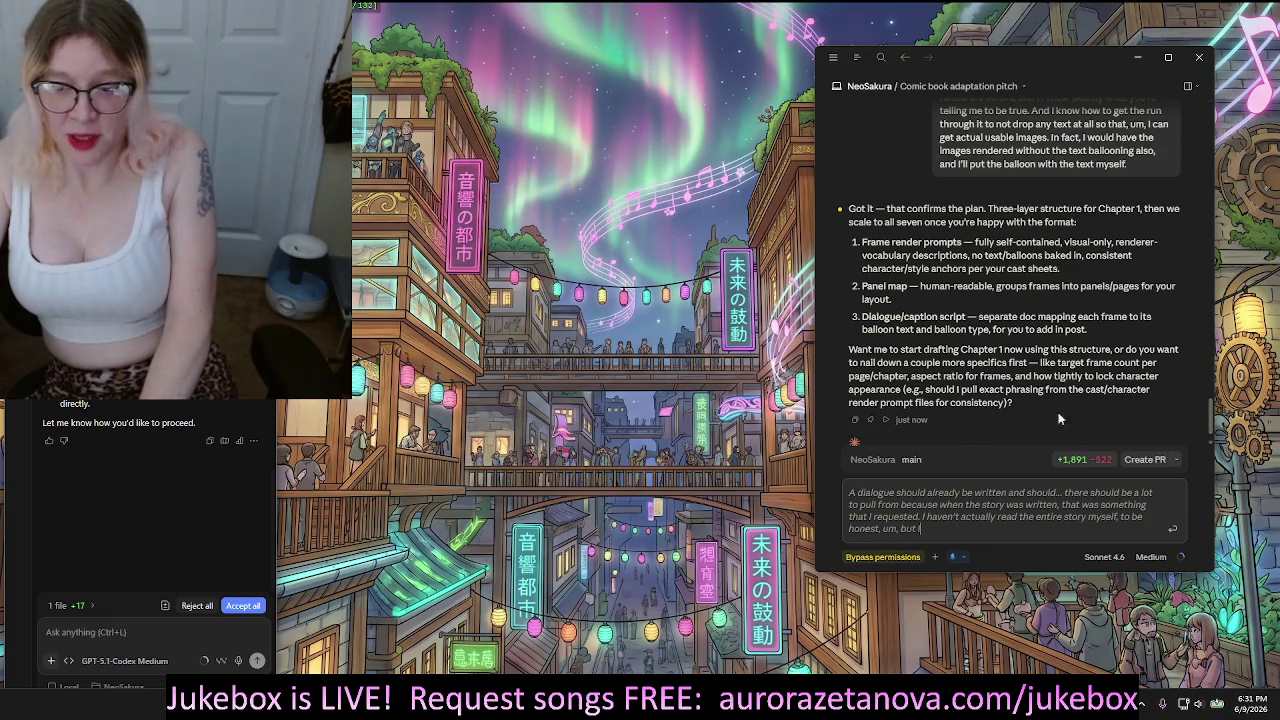
{"action": "mouse_move", "coordinate": [1113, 395]}
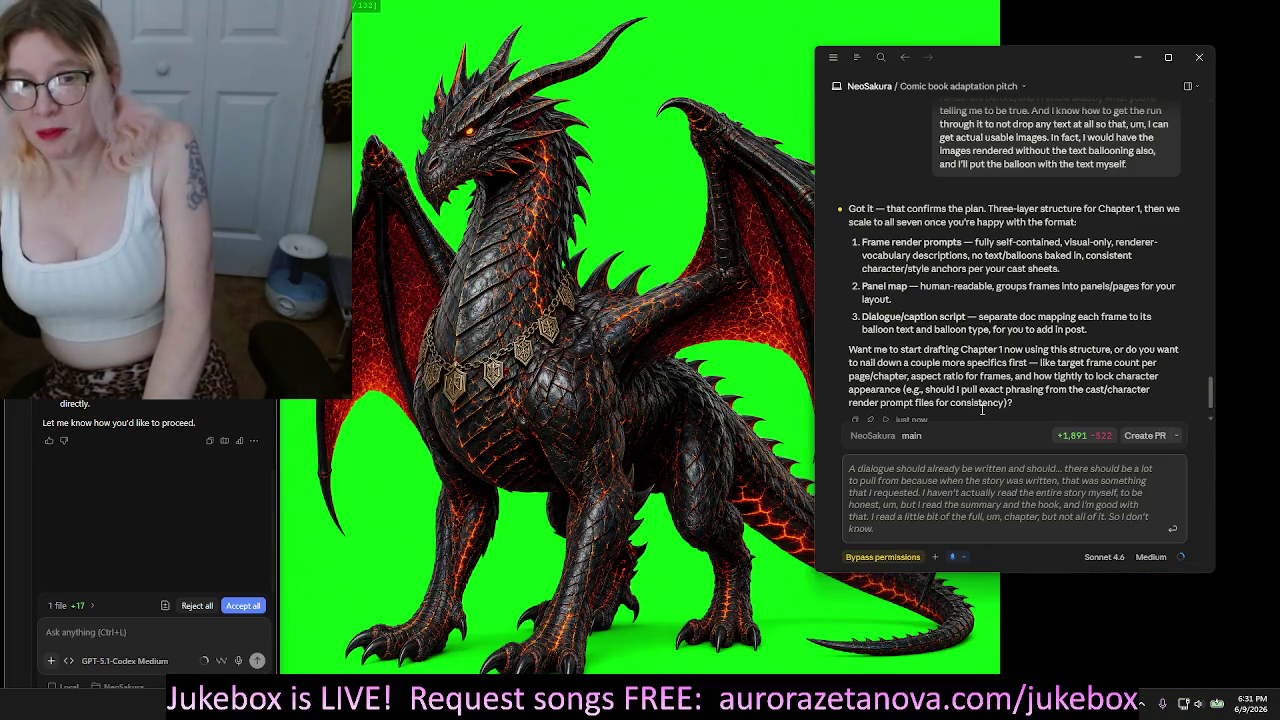
{"action": "left_click", "coordinate": [951, 558]}
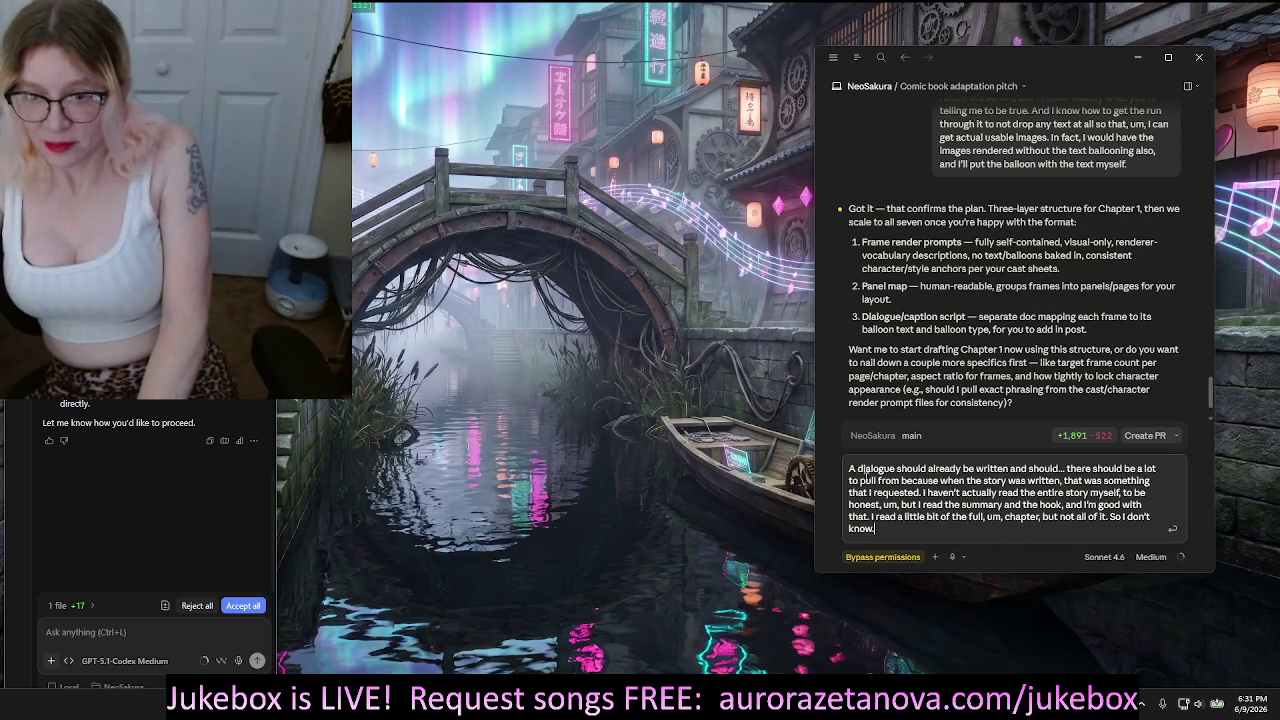
Remove the stray leading 'A' from the reply and return to its end
{"action": "left_click", "coordinate": [856, 468]}
{"action": "key", "text": "Delete"}
{"action": "key", "text": "BackSpace"}
{"action": "left_click", "coordinate": [910, 532]}
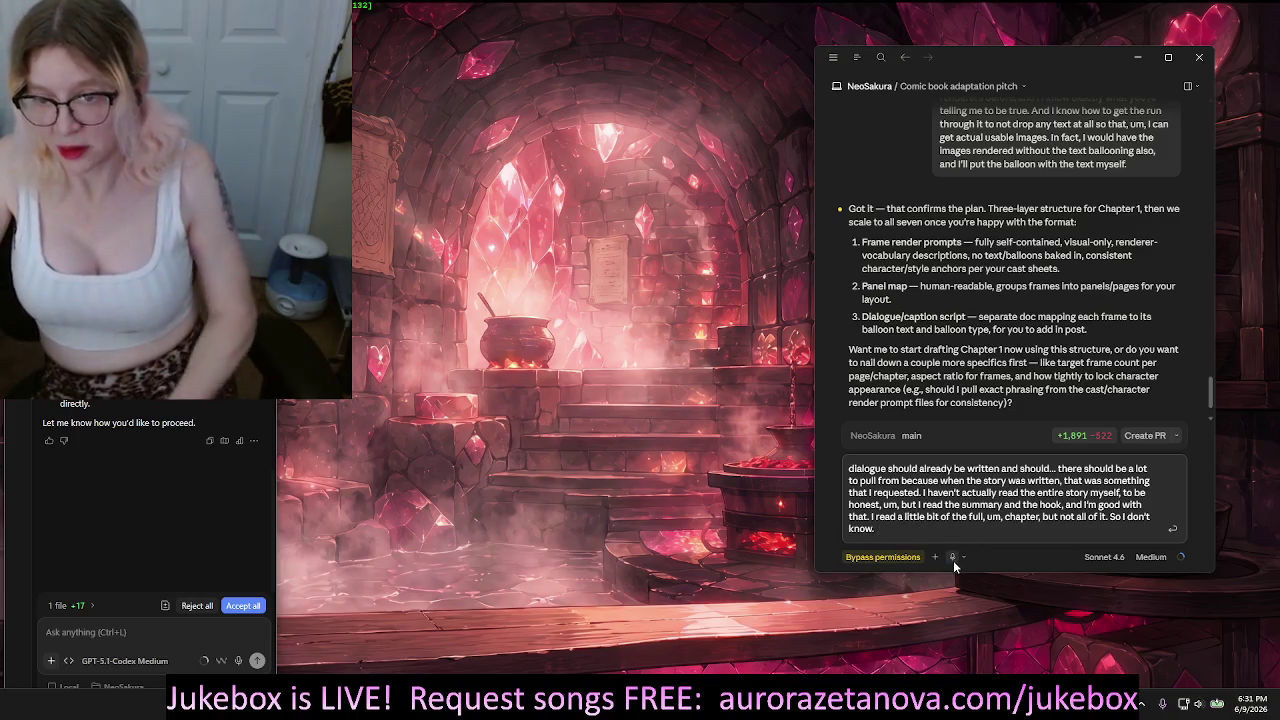
Add a dictated request for just a frame count for the whole story, nothing written yet
{"action": "left_click", "coordinate": [953, 557]}
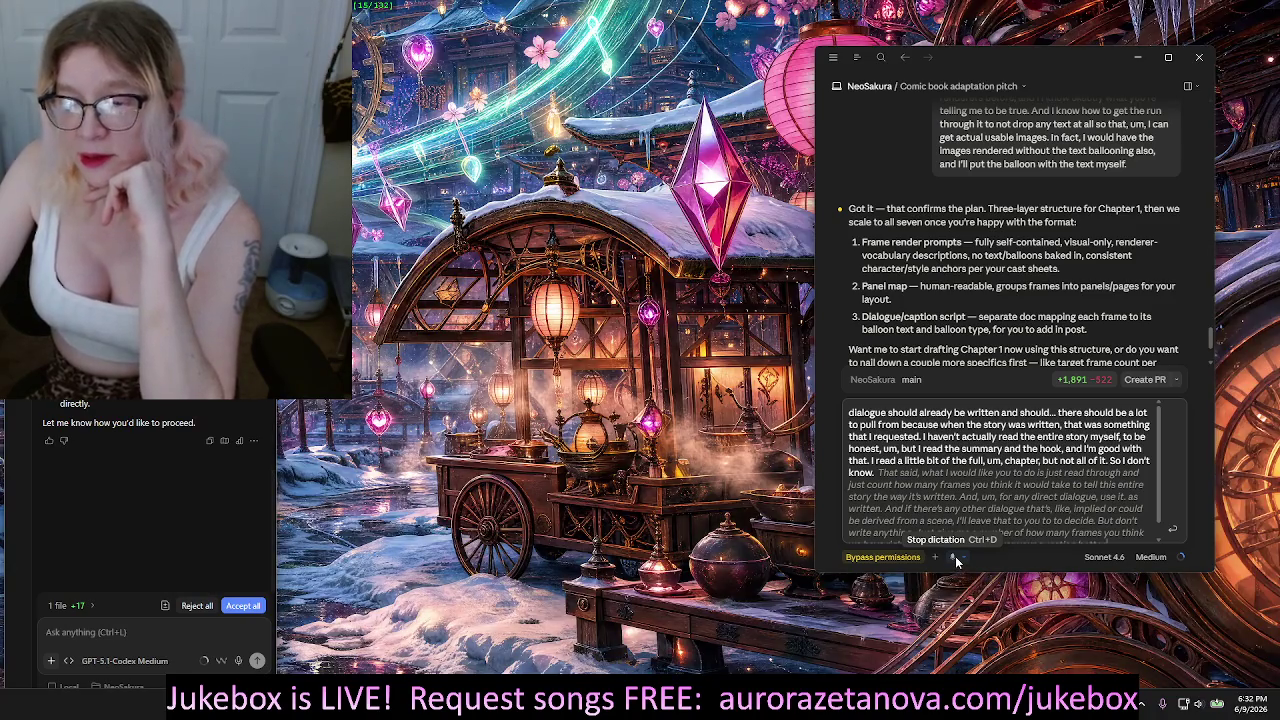
{"action": "left_click", "coordinate": [955, 557]}
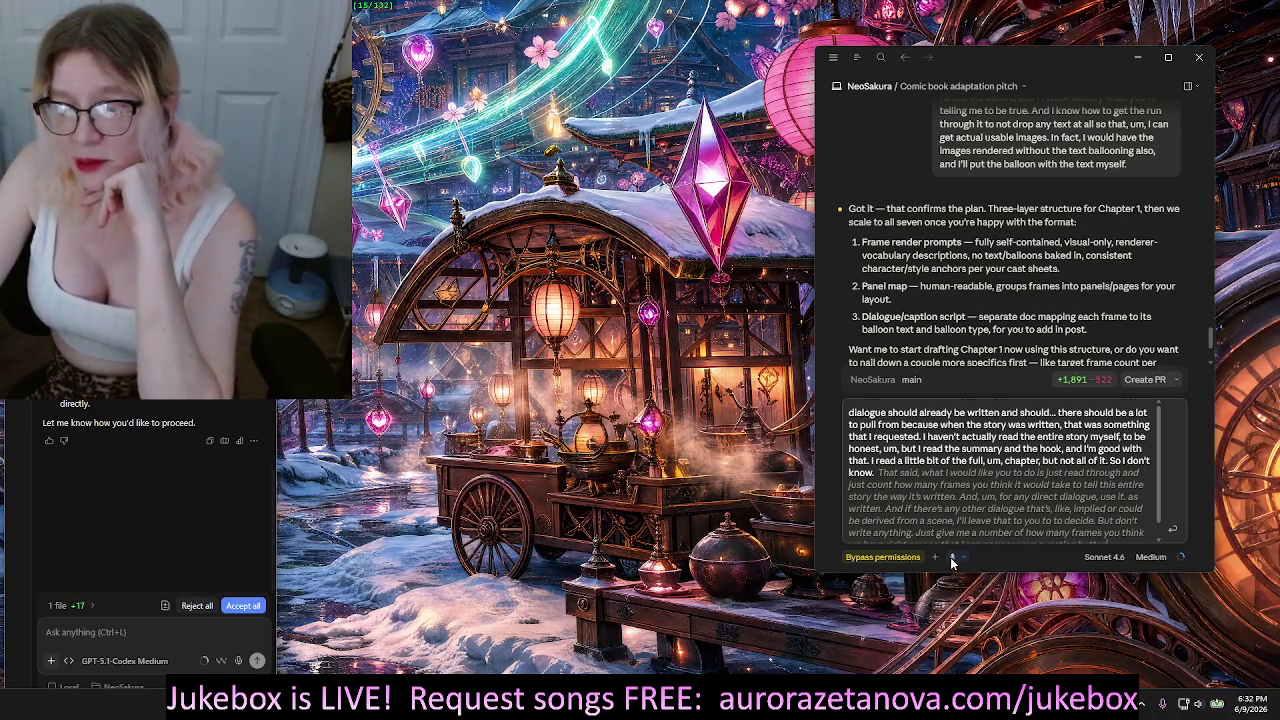
Send the frame-count request to Claude
{"action": "left_click", "coordinate": [1172, 528]}
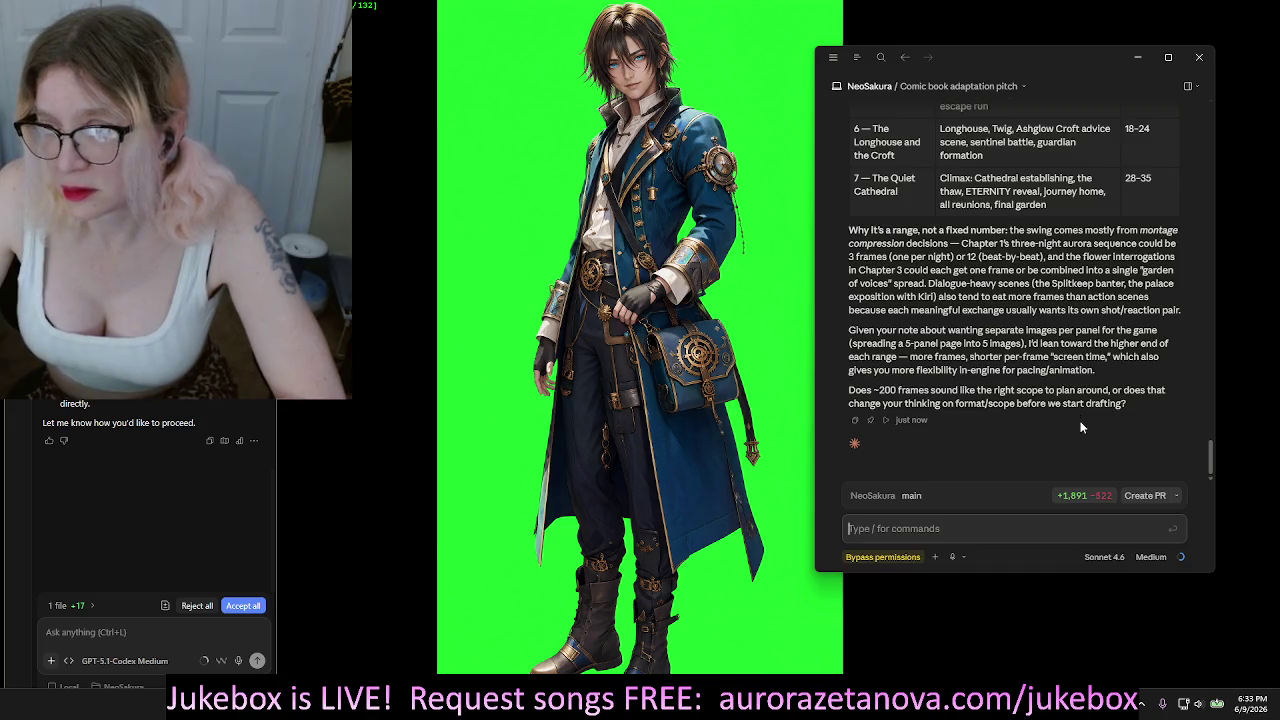
Reply 'yes, 200.' and paste the Frame Prompts.txt path on a new line
{"action": "scroll", "coordinate": [1078, 425], "scroll_direction": "up", "scroll_amount": 5}
{"action": "scroll", "coordinate": [1065, 460], "scroll_direction": "down", "scroll_amount": 4}
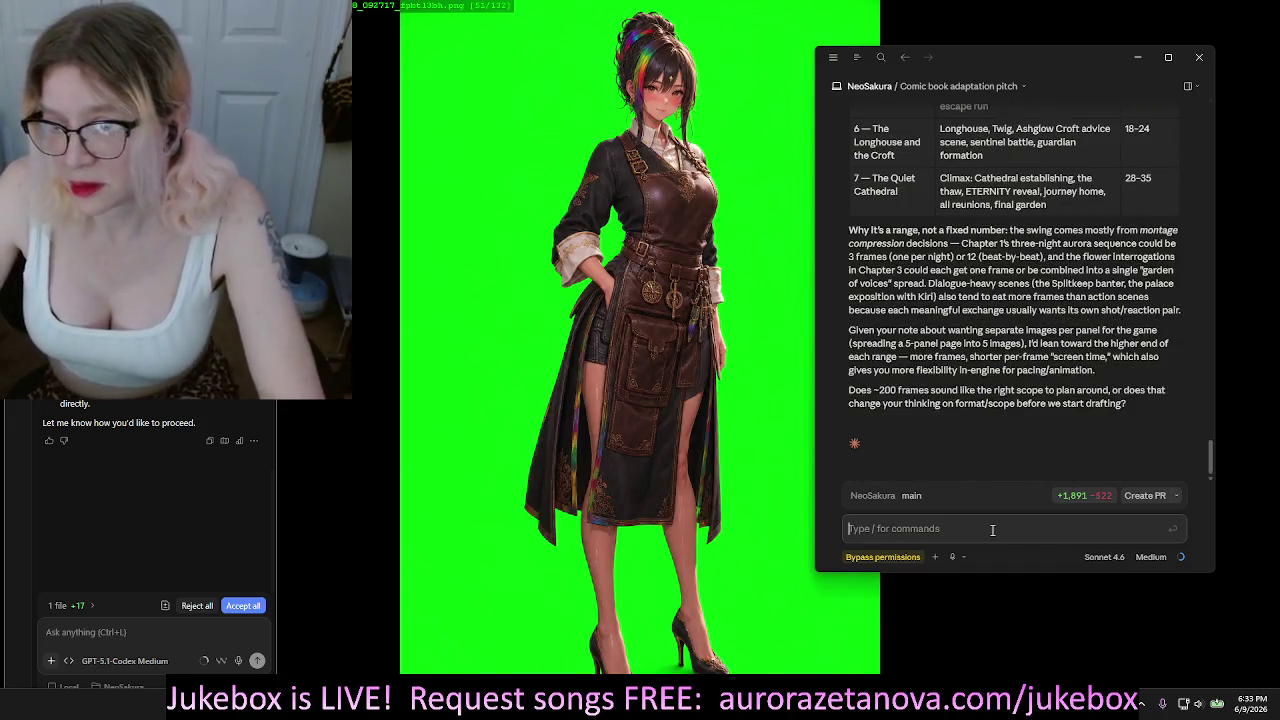
{"action": "type", "text": "yes, 200"}
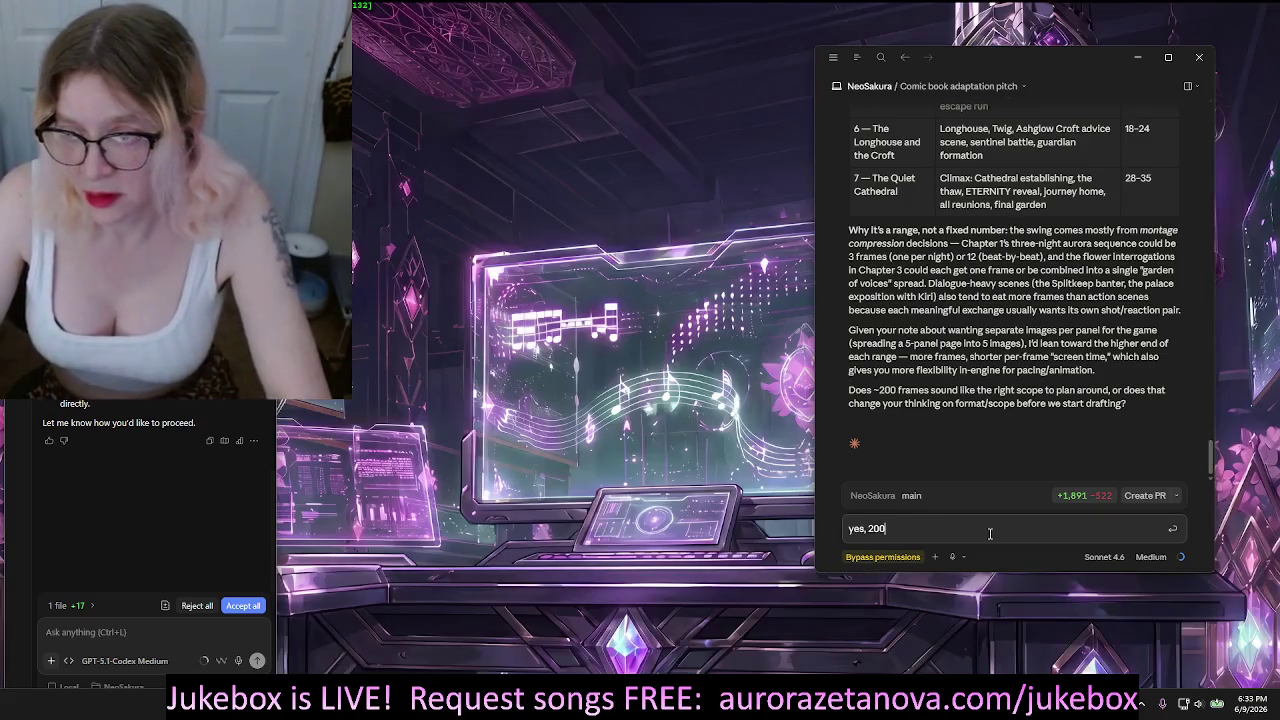
{"action": "type", "text": "."}
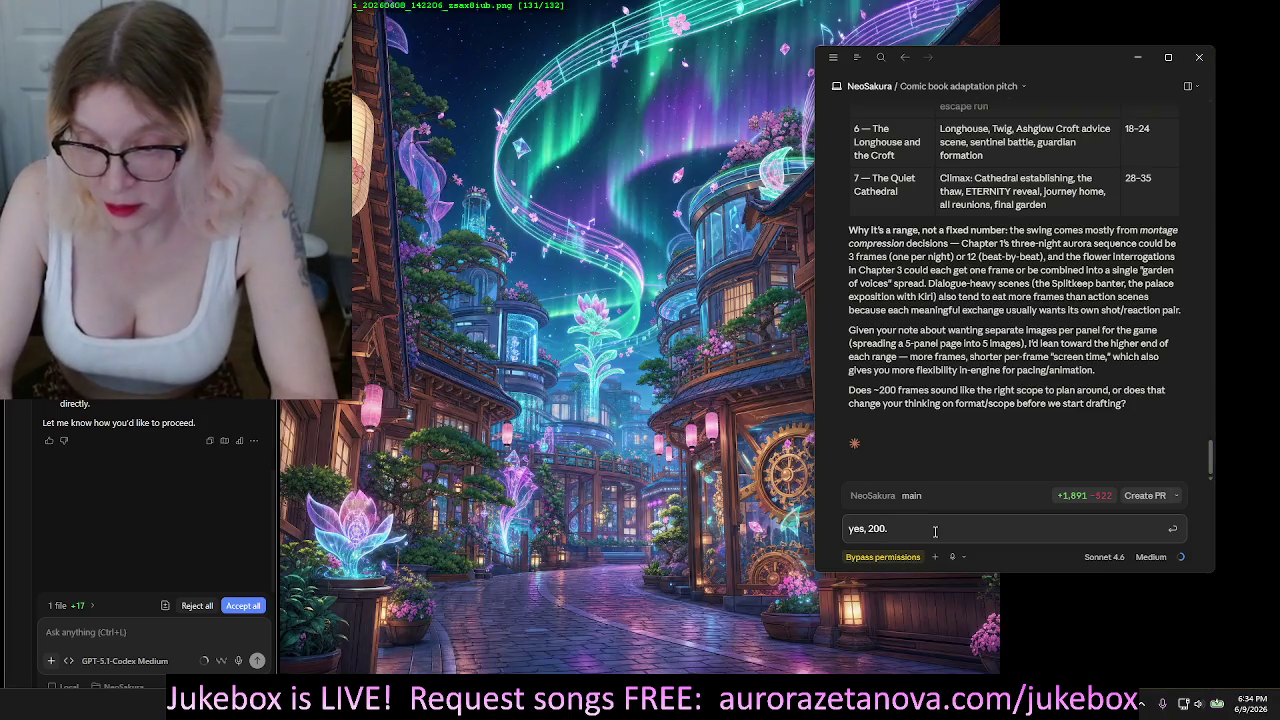
{"action": "key", "text": "shift+Return"}
{"action": "type", "text": "\"D:\\Projects\\NeoSakura\\NeoSakura\\Story\\Frame Prompts.txt\""}
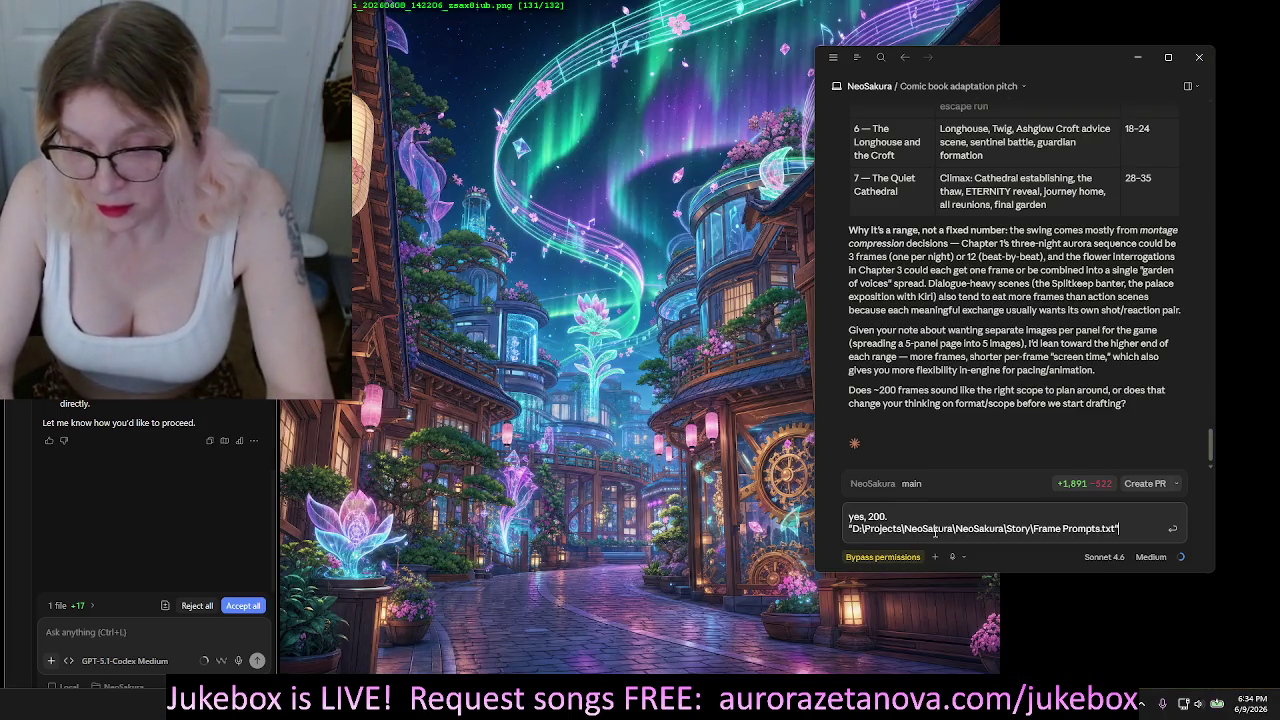
{"action": "key", "text": "shift+Return"}
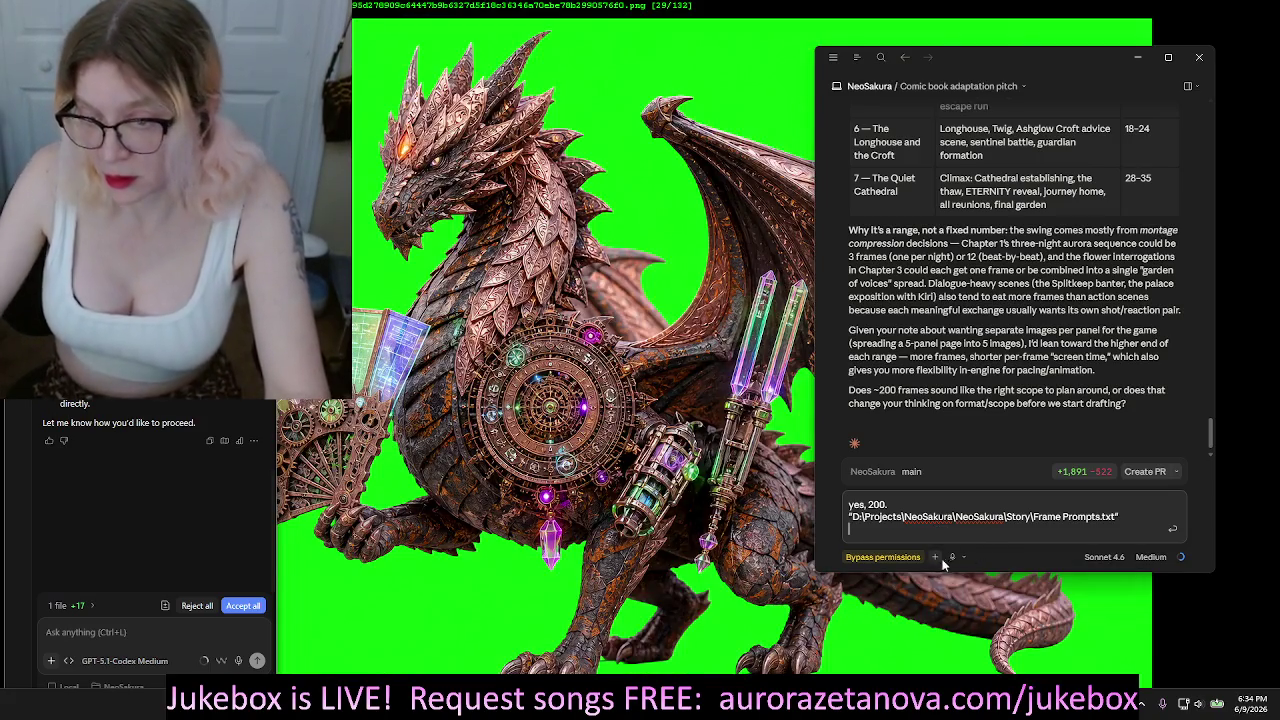
Dictate that every frame should go into that one file, and send the reply
{"action": "left_click", "coordinate": [952, 558]}
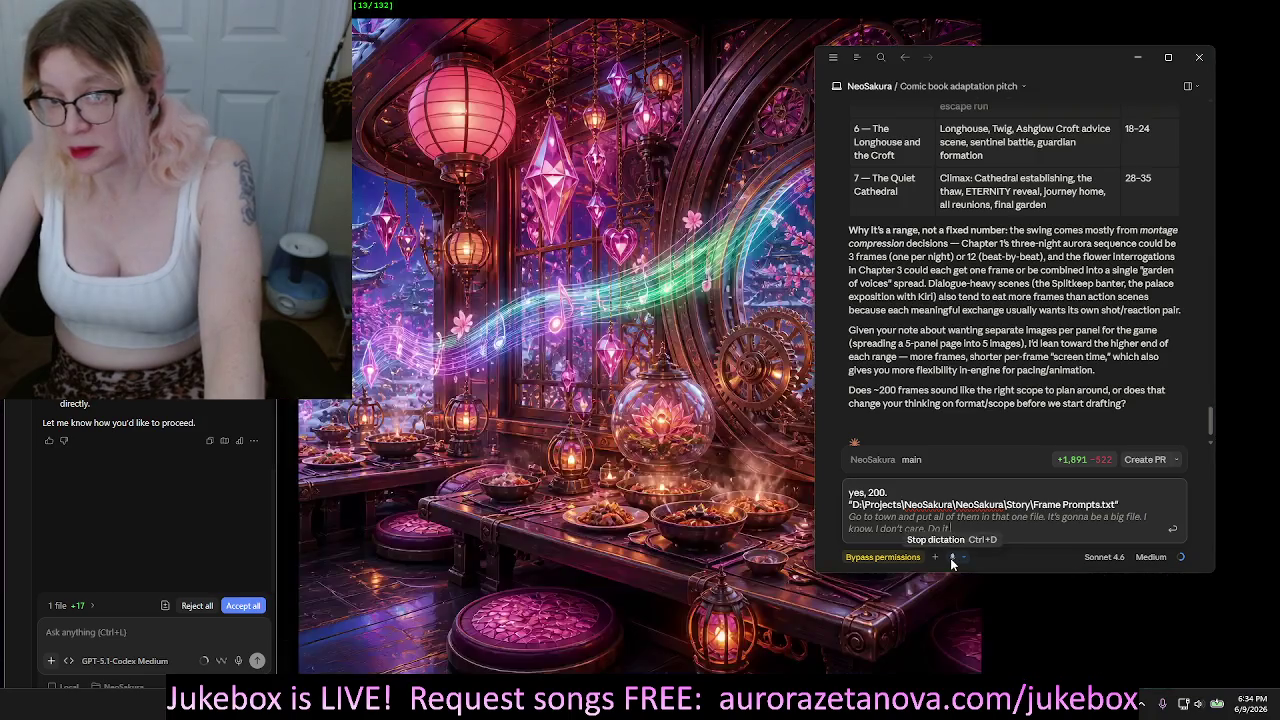
{"action": "left_click", "coordinate": [951, 557]}
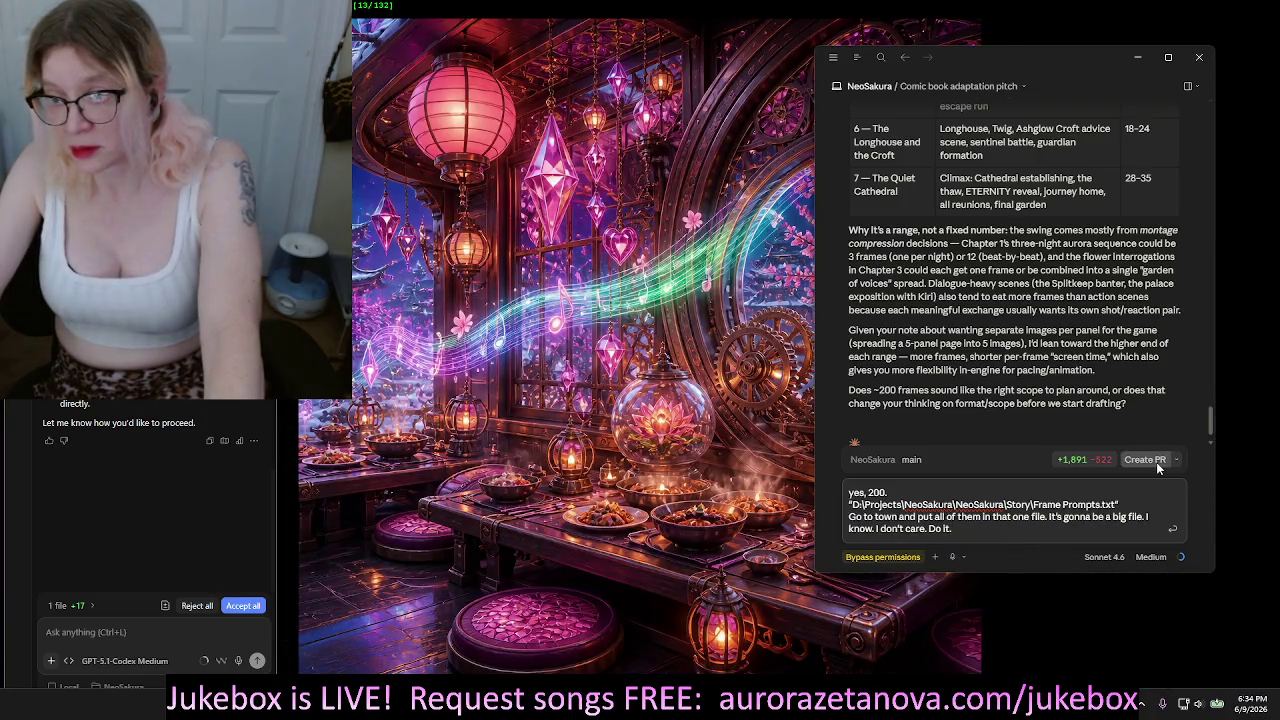
{"action": "left_click", "coordinate": [1174, 537]}
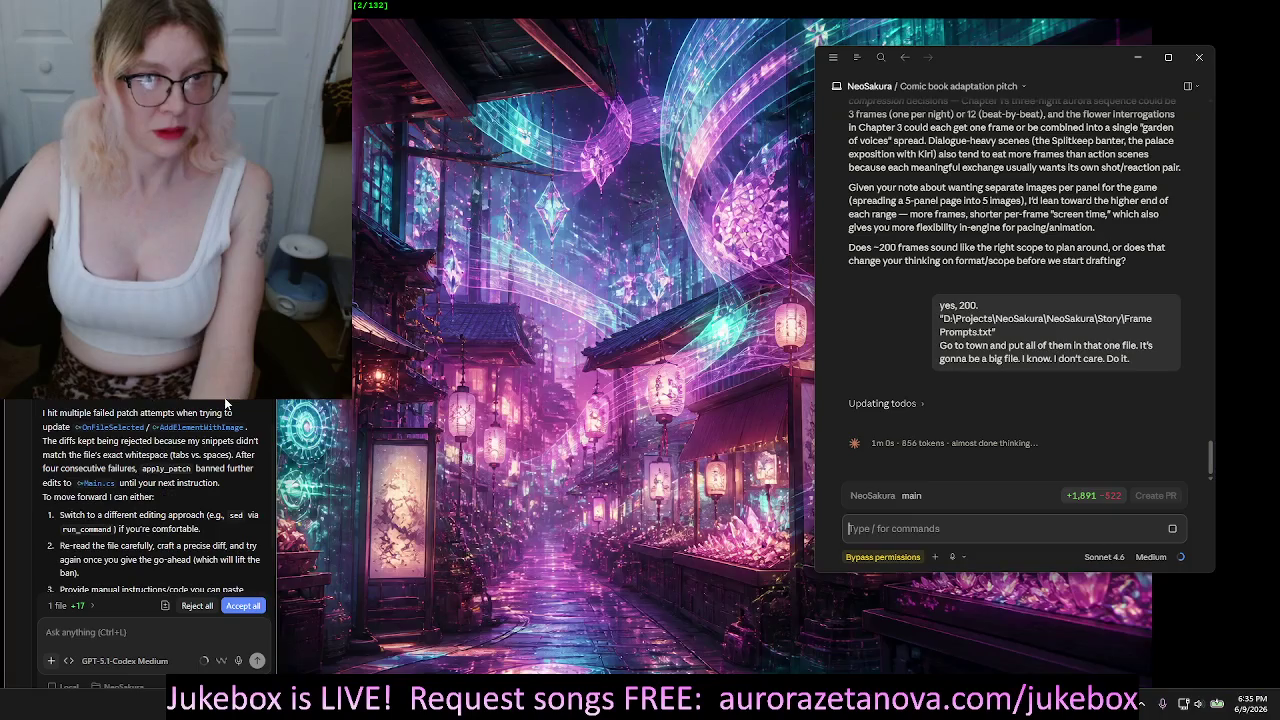
Scroll up to follow Claude's todo update for the 200-frame Frame Prompts.txt job
{"action": "scroll", "coordinate": [224, 397], "scroll_direction": "up", "scroll_amount": 3}
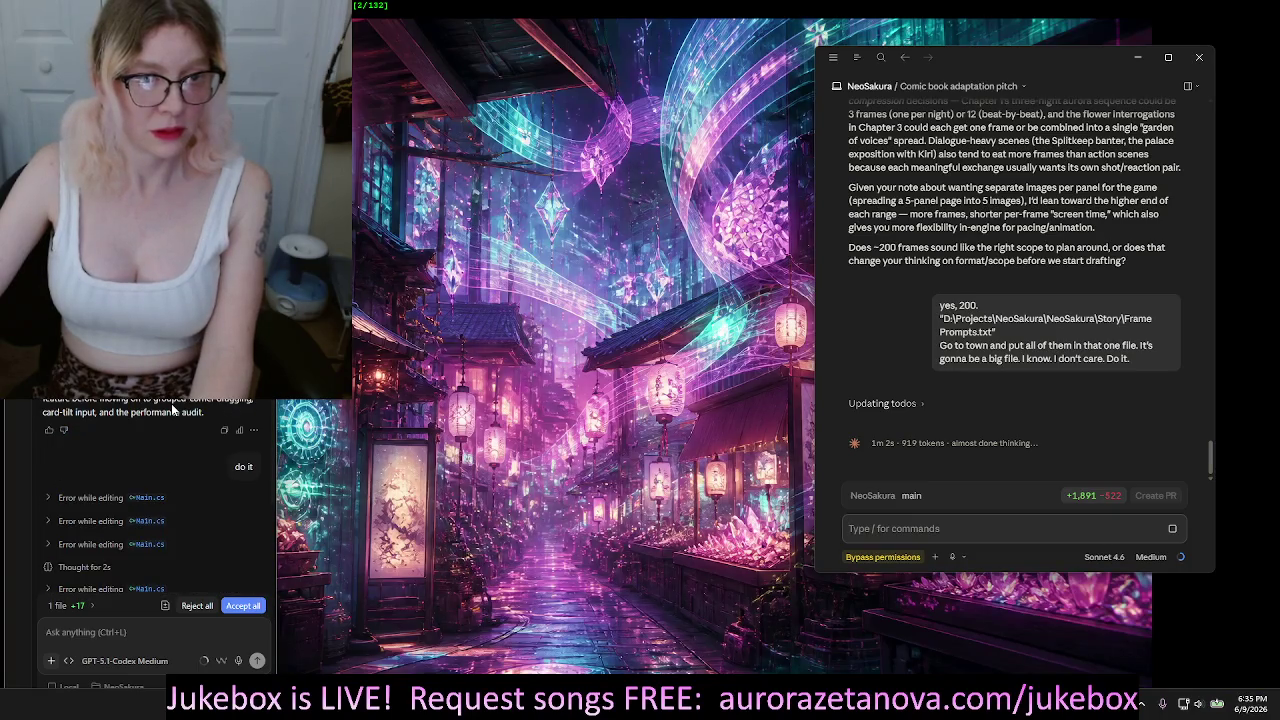
{"action": "scroll", "coordinate": [173, 410], "scroll_direction": "up", "scroll_amount": 3}
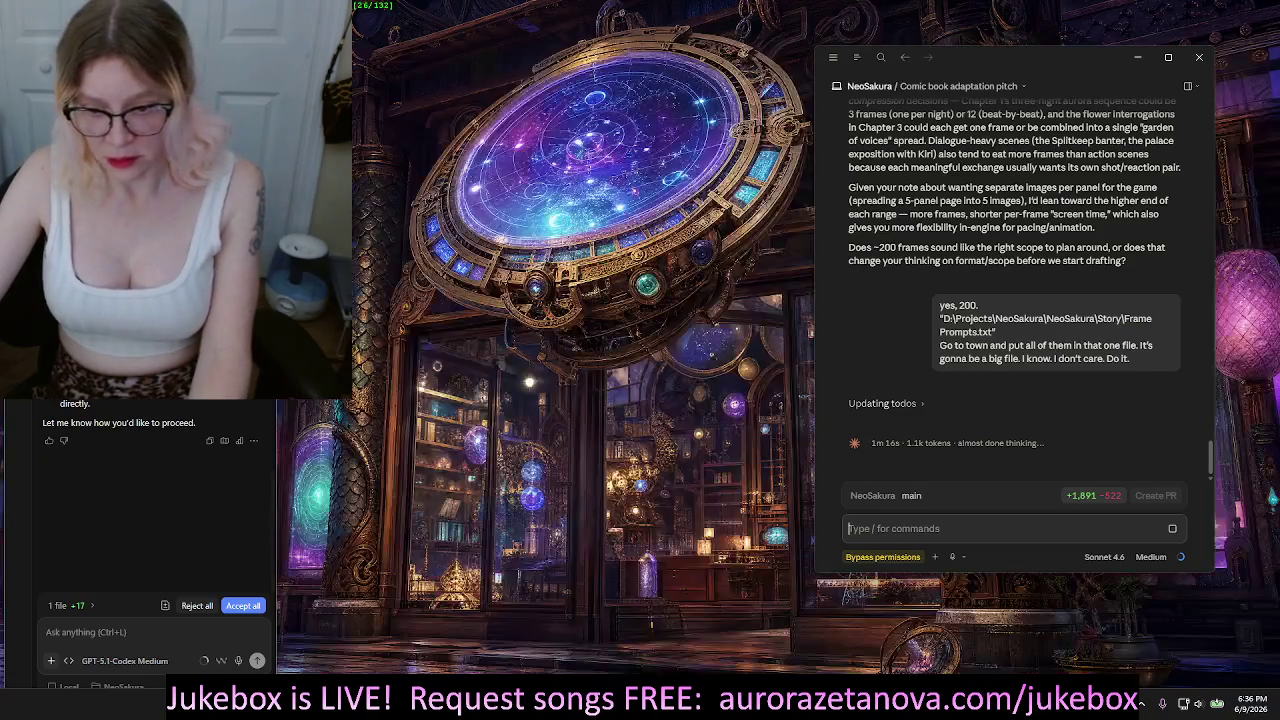
Switch to the GPT-5.1-Codex chat in Windsurf and send it the message 'I'
{"action": "mouse_move", "coordinate": [773, 705]}
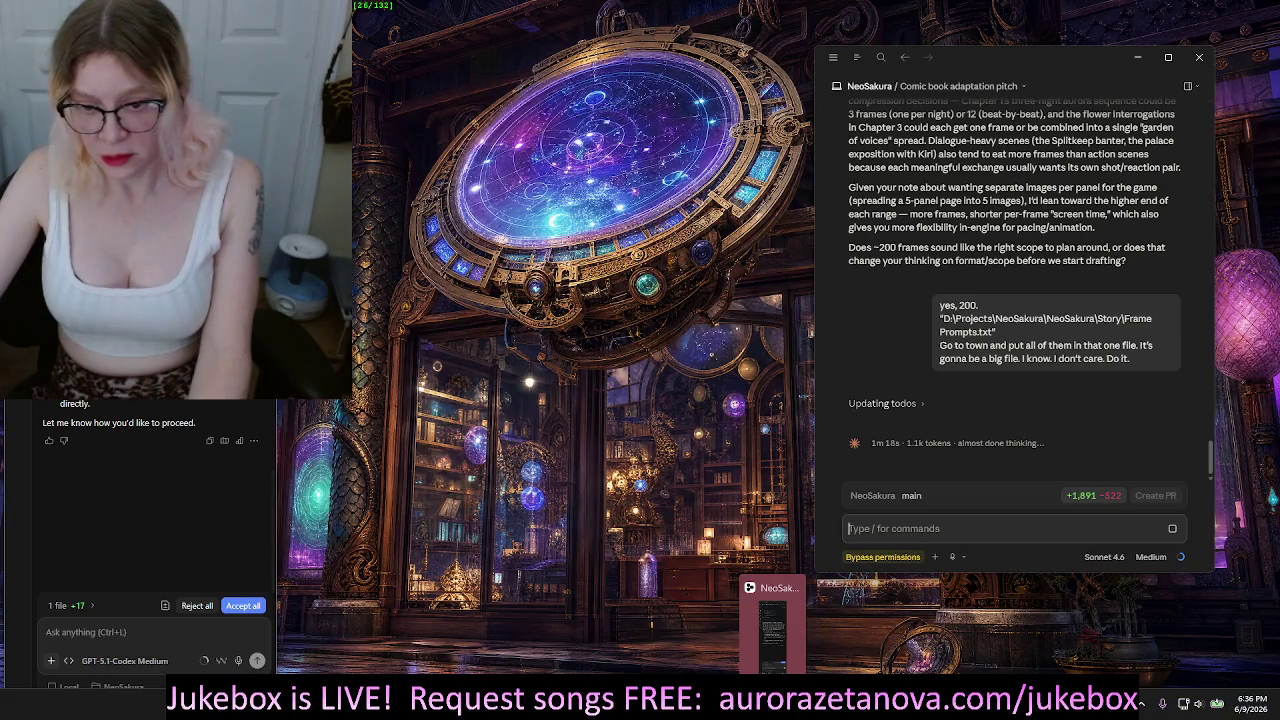
{"action": "left_click", "coordinate": [46, 632]}
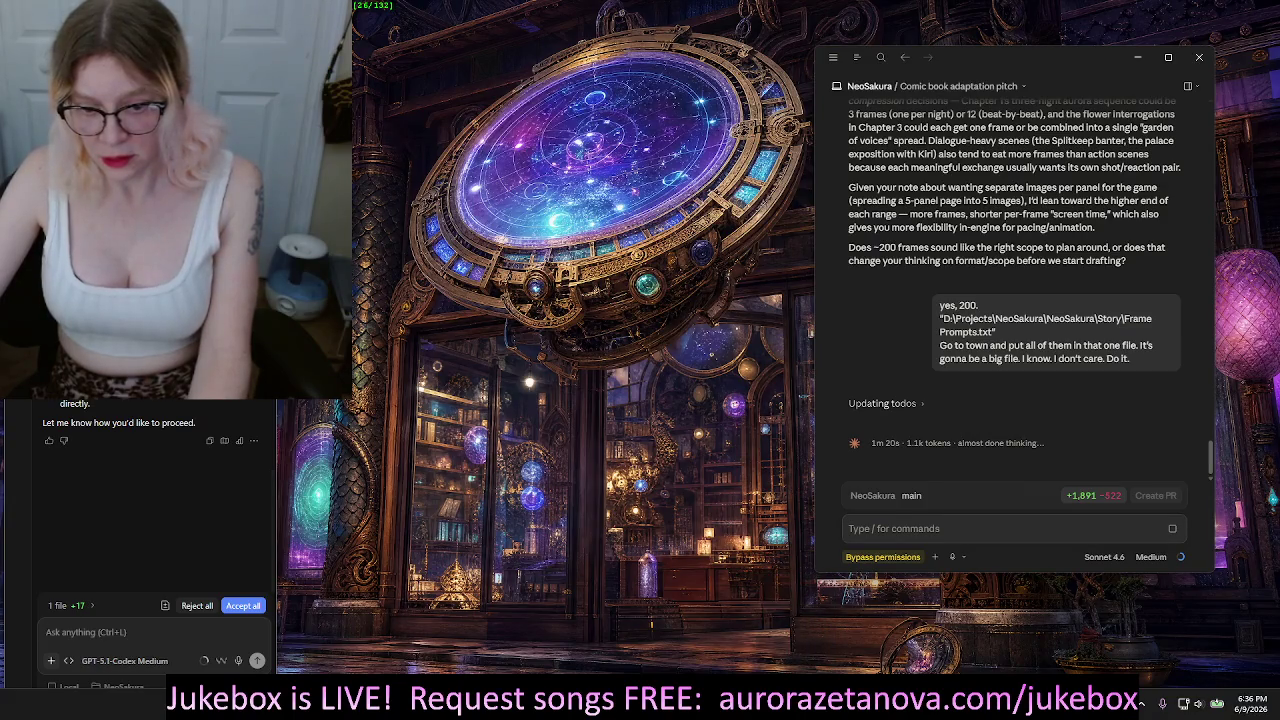
{"action": "mouse_move", "coordinate": [655, 705]}
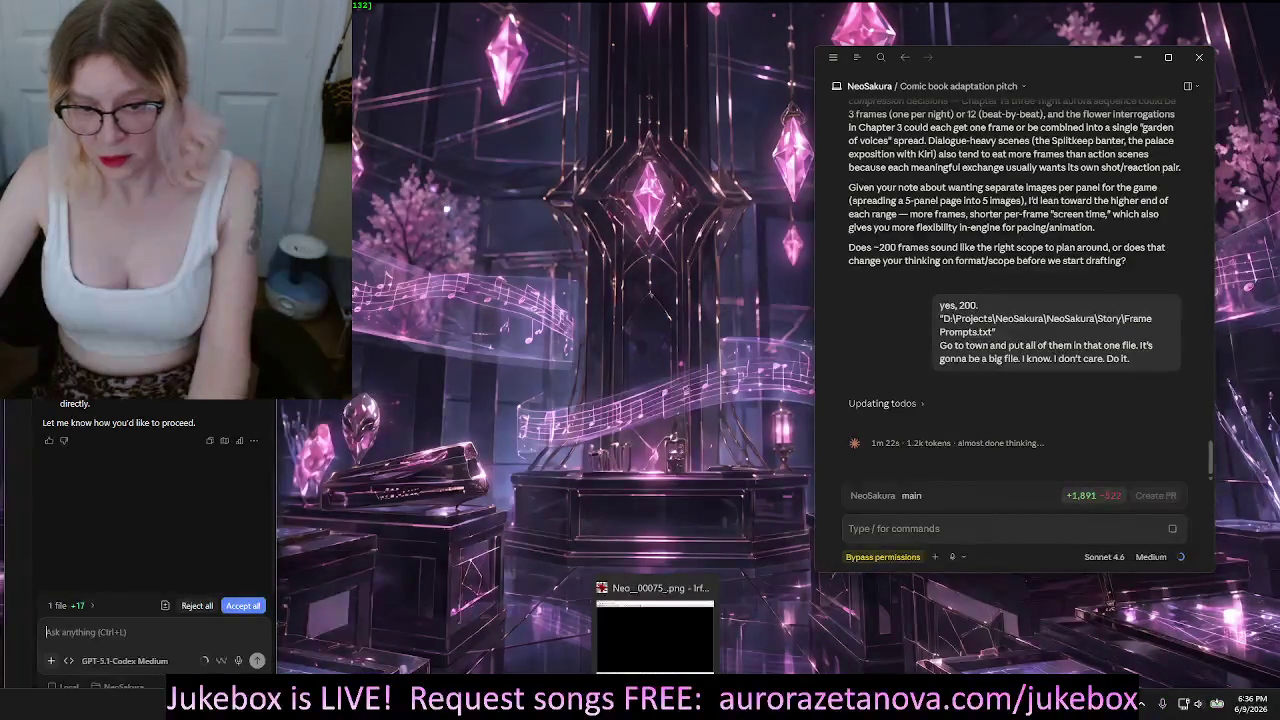
{"action": "mouse_move", "coordinate": [773, 705]}
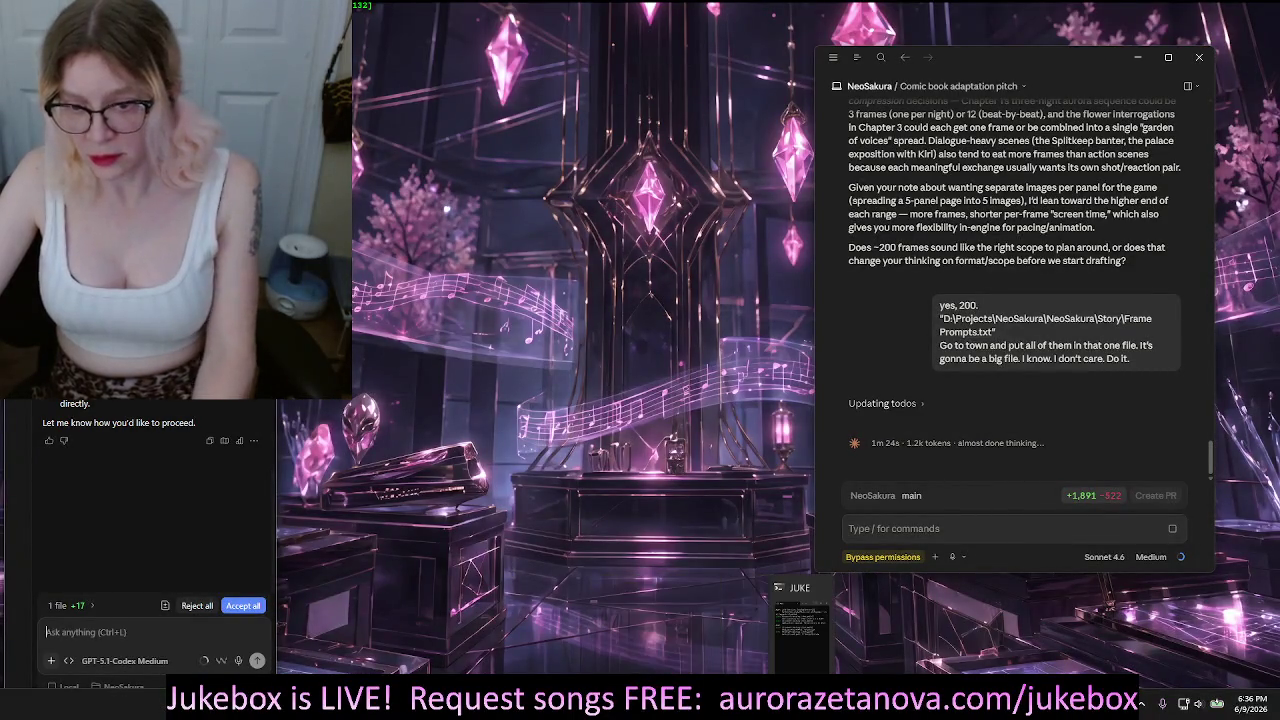
{"action": "mouse_move", "coordinate": [835, 705]}
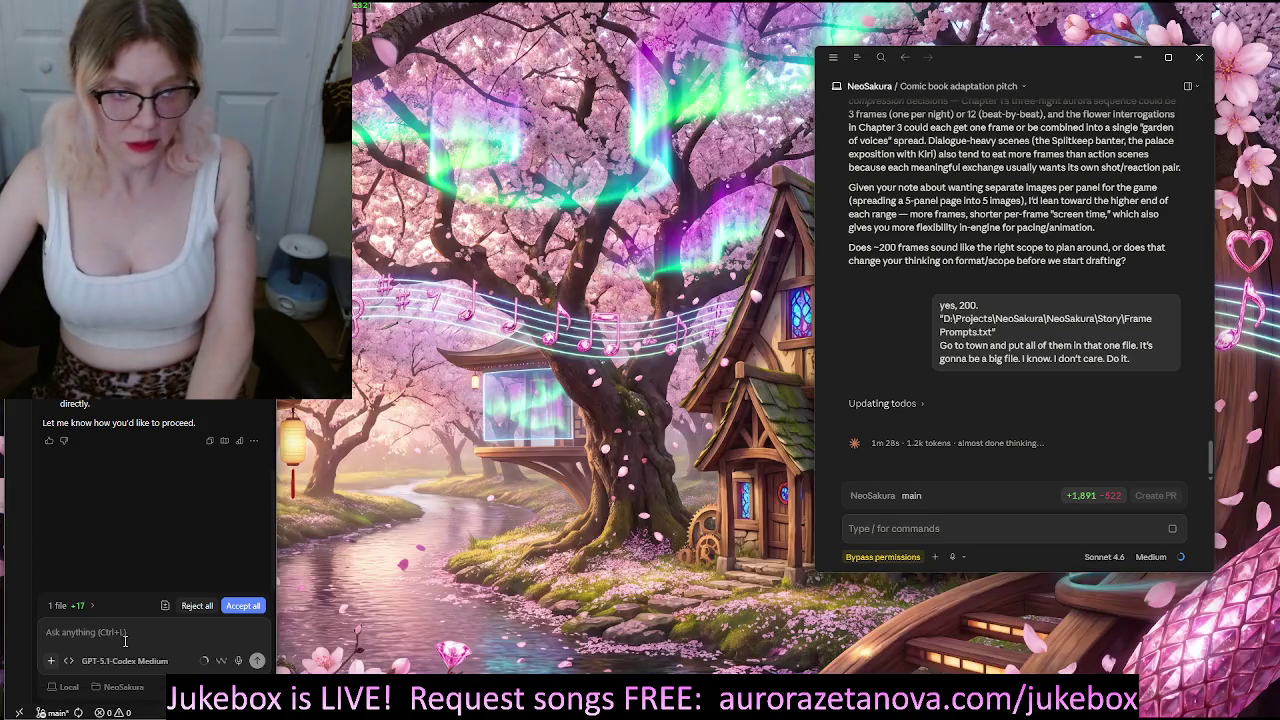
{"action": "left_click", "coordinate": [125, 640]}
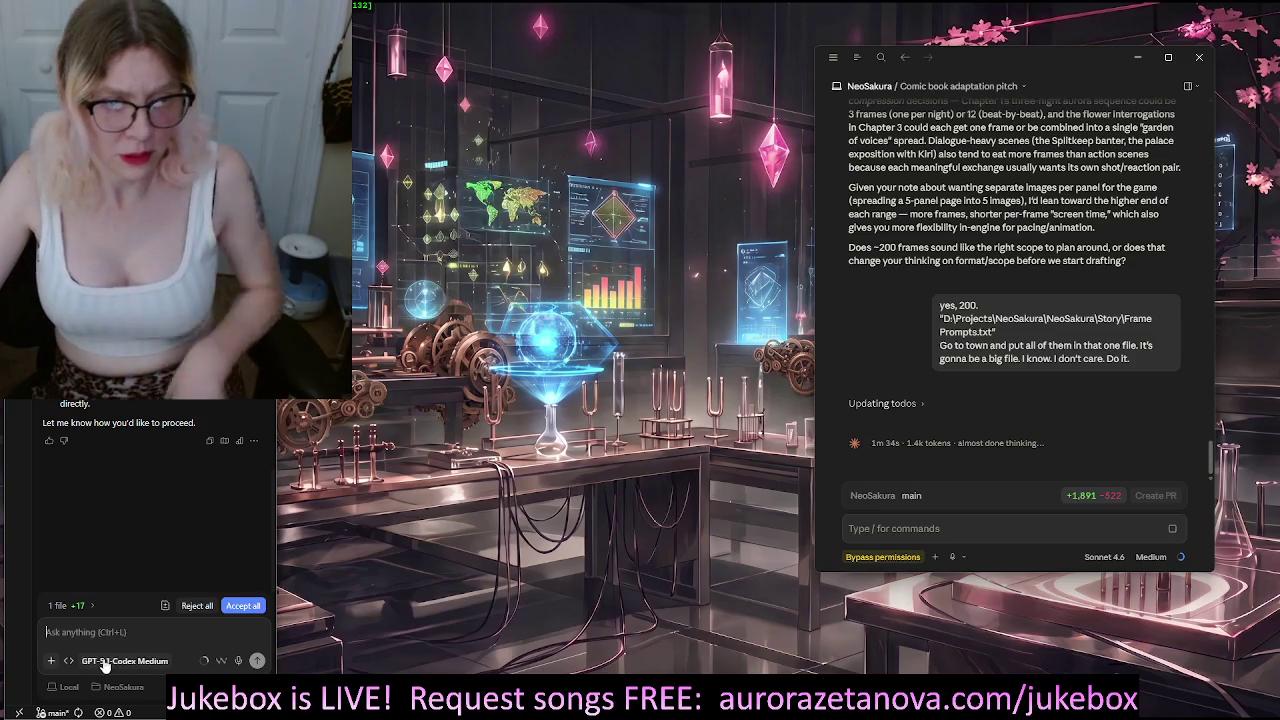
{"action": "type", "text": "I"}
{"action": "key", "text": "Return"}
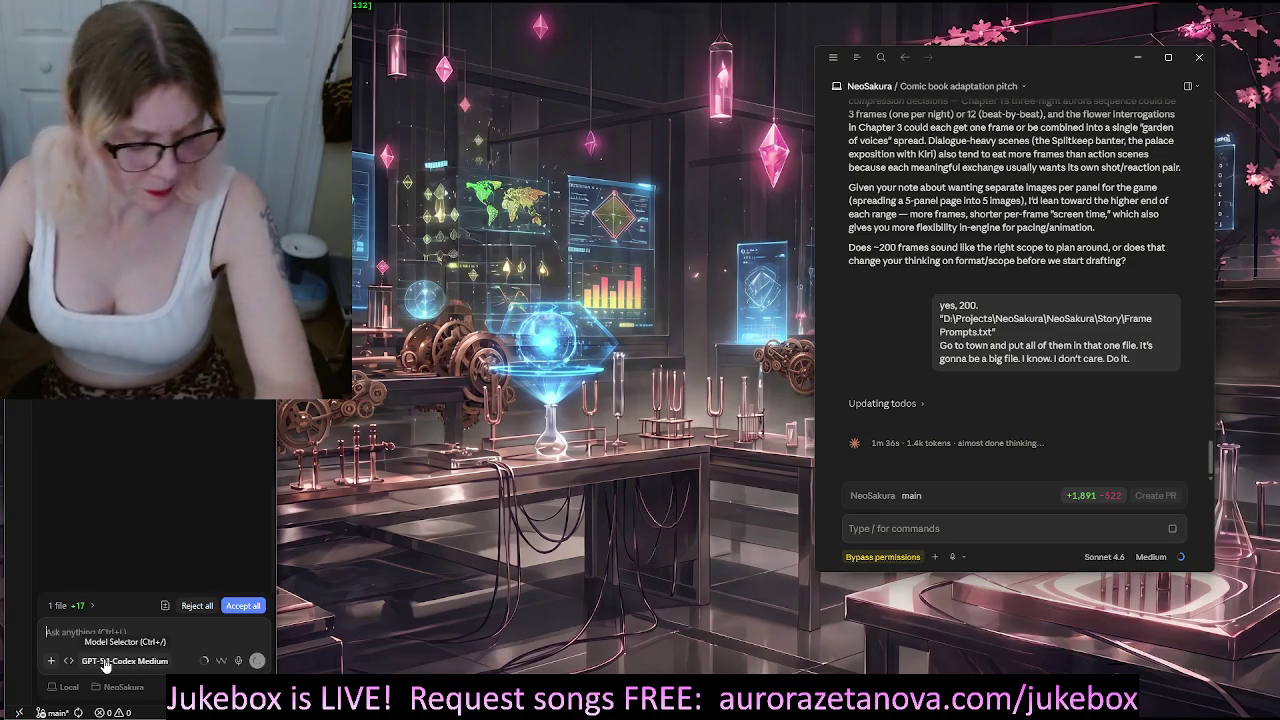
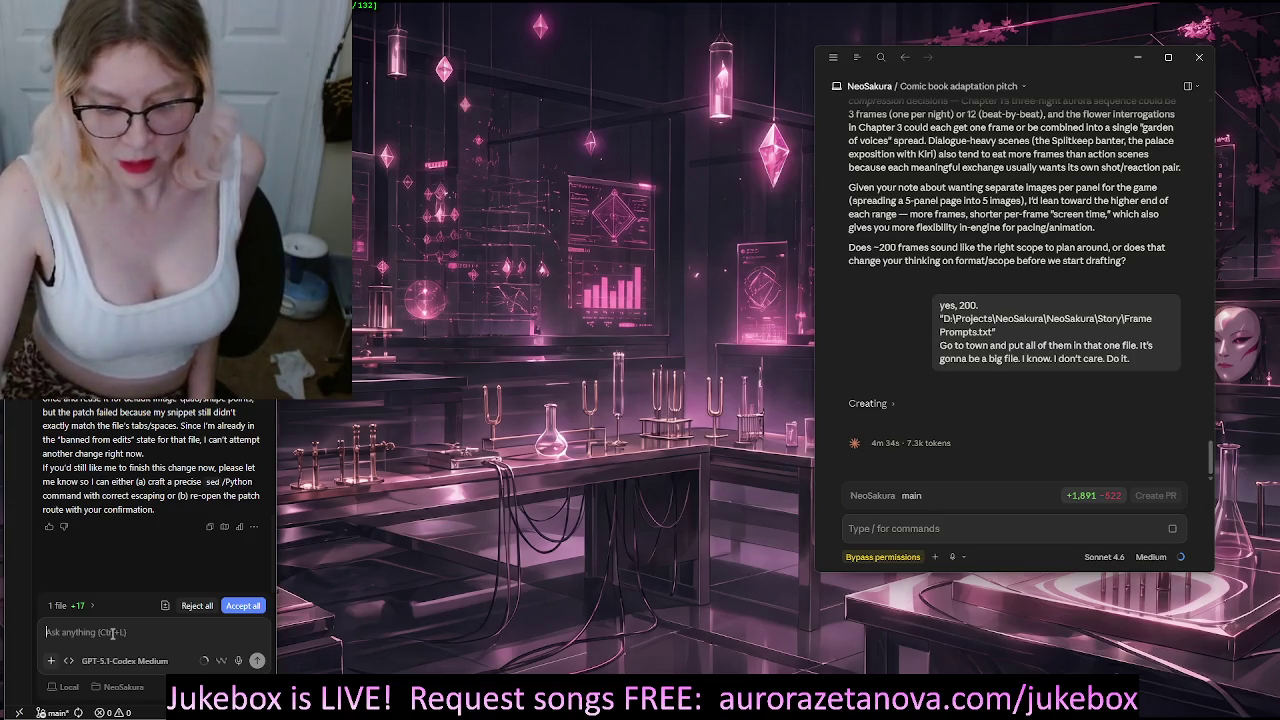
Ask the Cascade agent to 'unban it and fix it'
{"action": "type", "text": "unban i"}
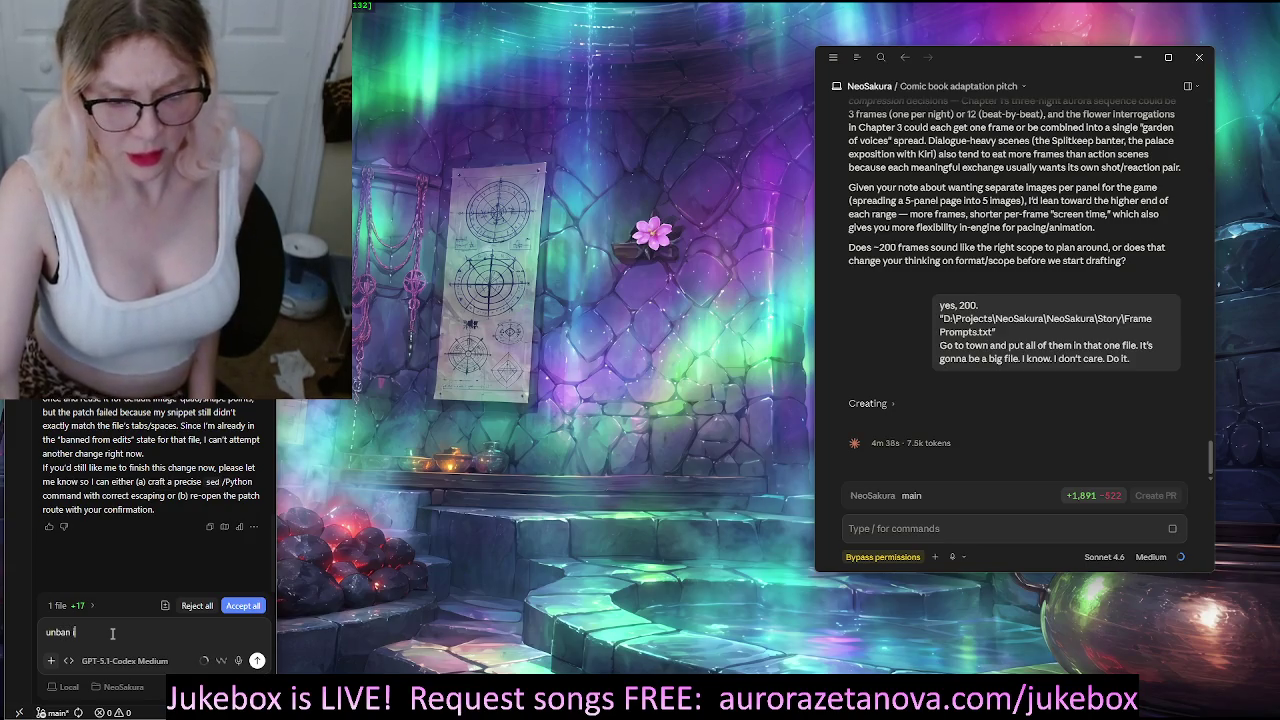
{"action": "type", "text": "t and"}
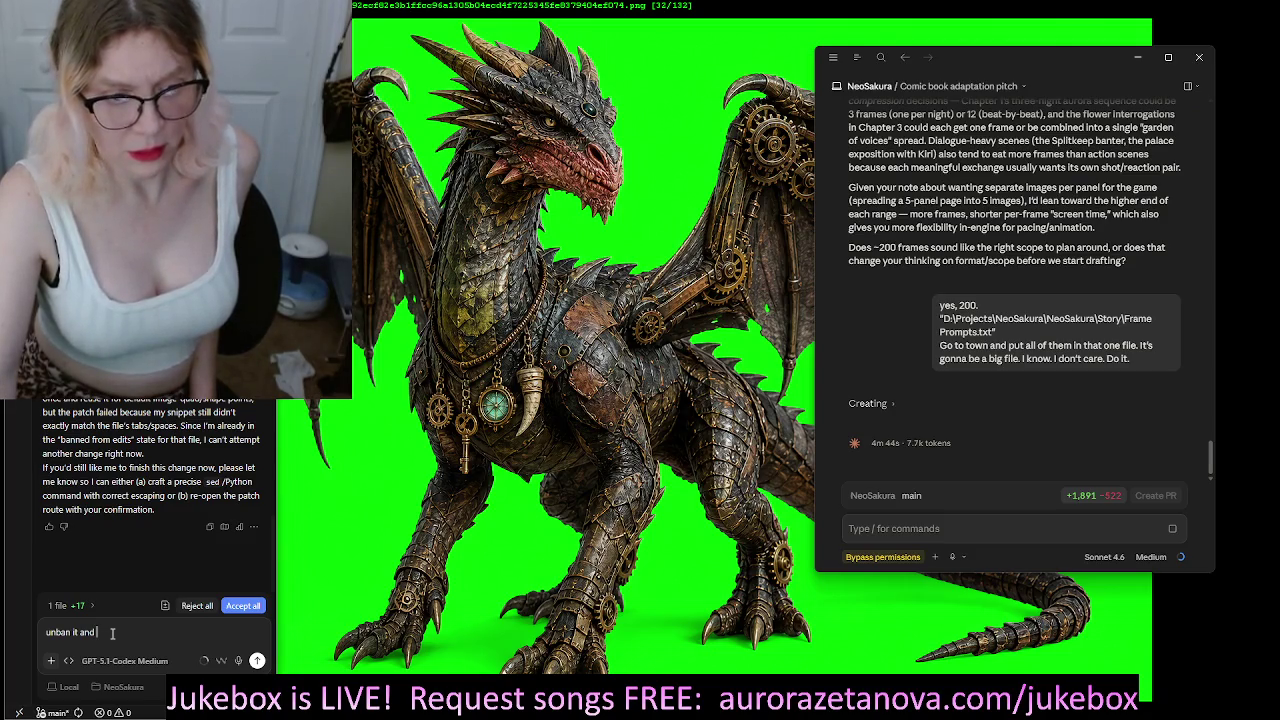
{"action": "type", "text": "fix it"}
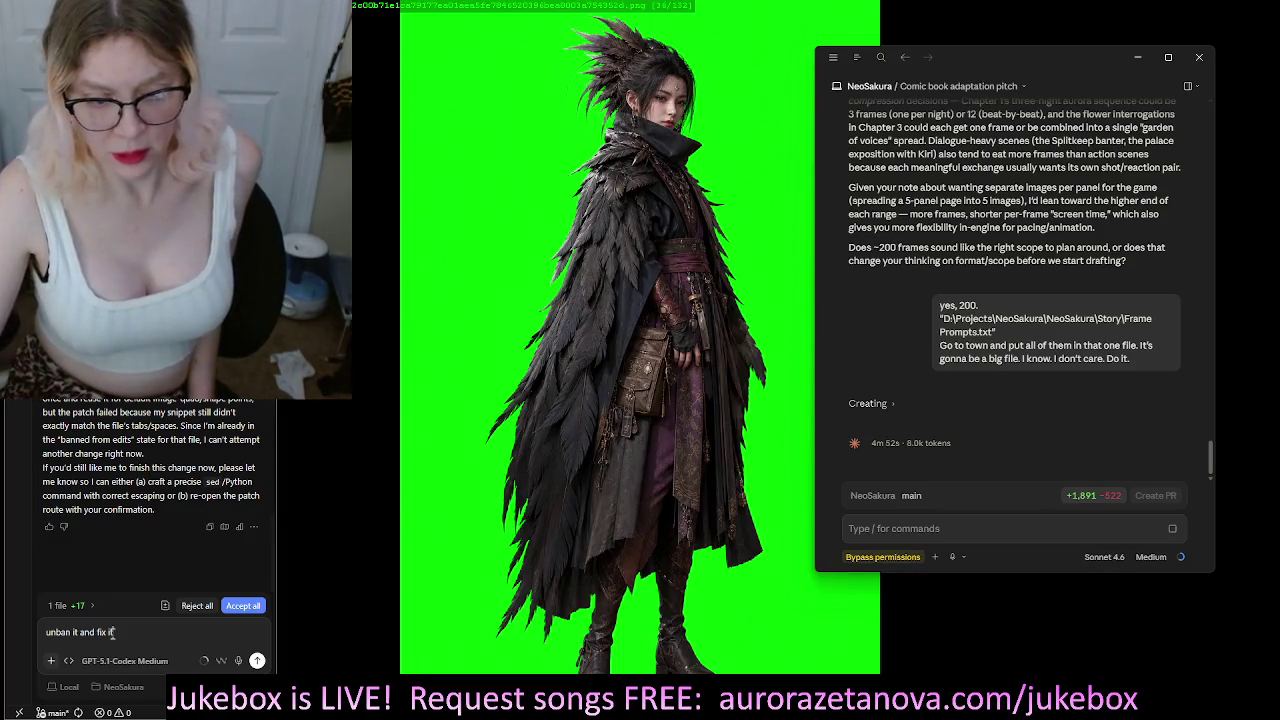
{"action": "key", "text": "Return"}
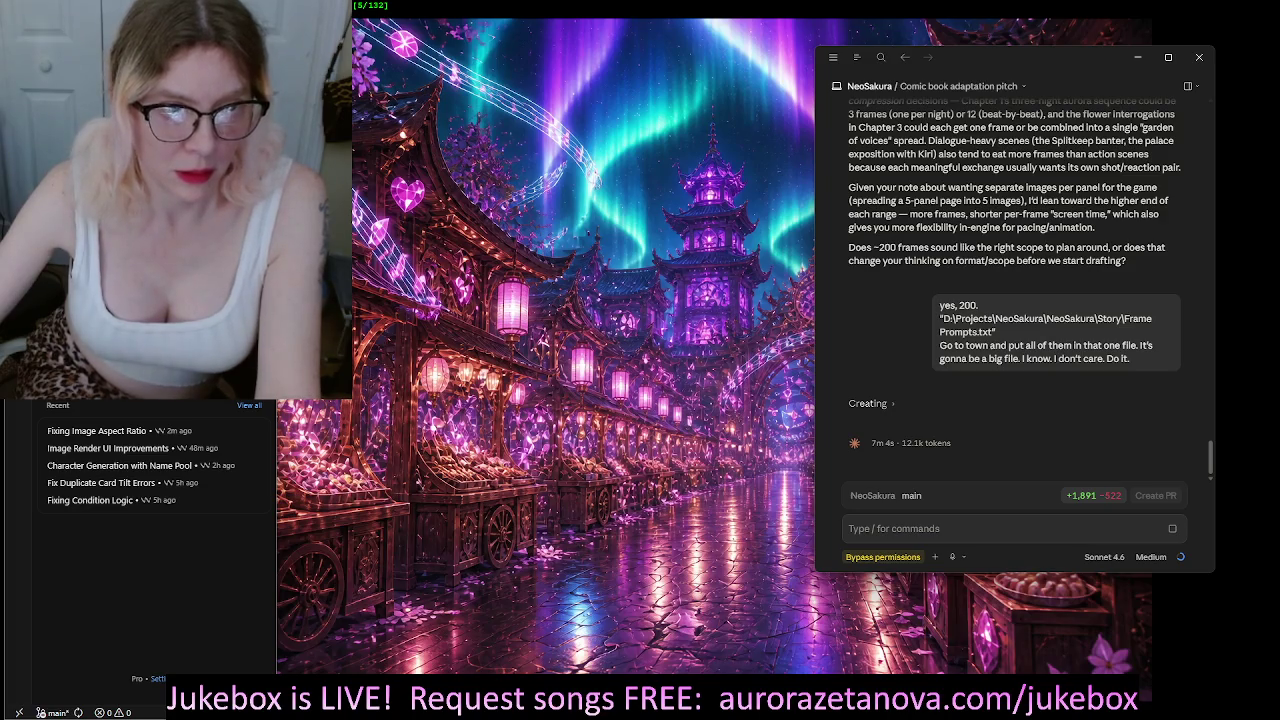
{"action": "left_click_drag", "start_coordinate": [277, 90], "coordinate": [520, 90]}
Widen the Windsurf window so the agent panel and recent conversations have more room
{"action": "mouse_move", "coordinate": [330, 333]}
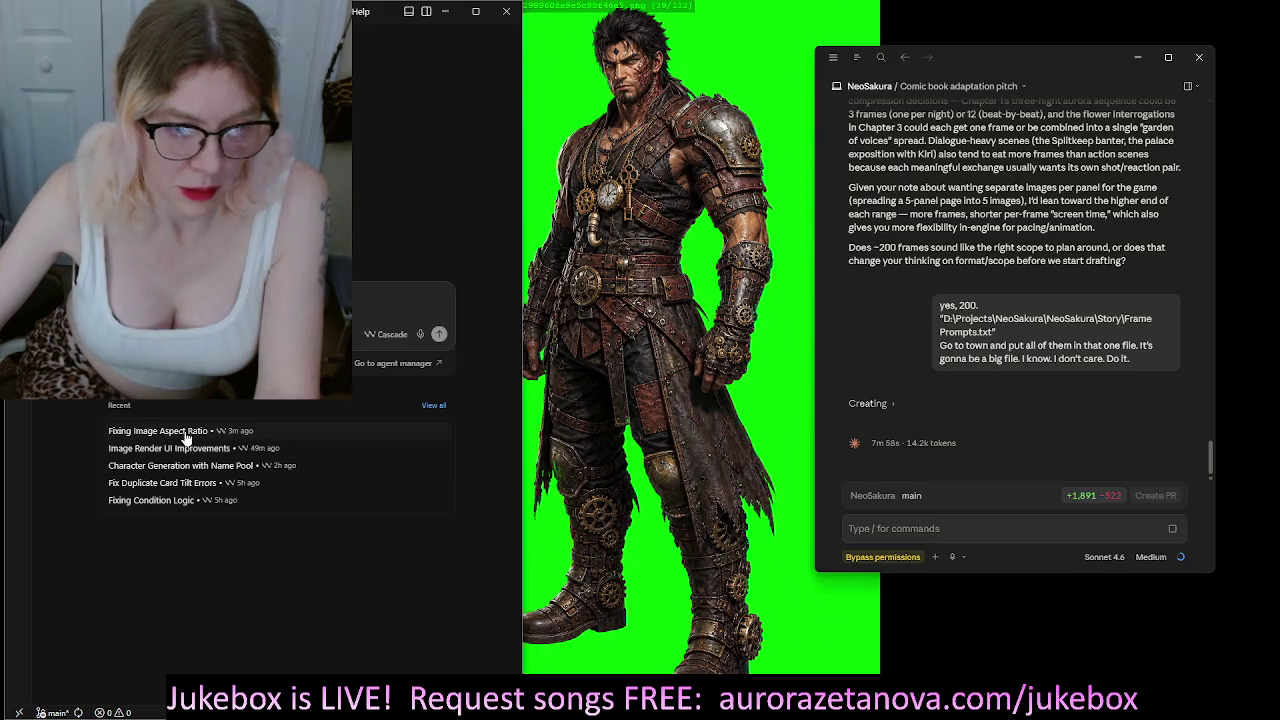
Reopen the 'Fixing Image Aspect Ratio' conversation and expand it to fill the window
{"action": "left_click", "coordinate": [185, 434]}
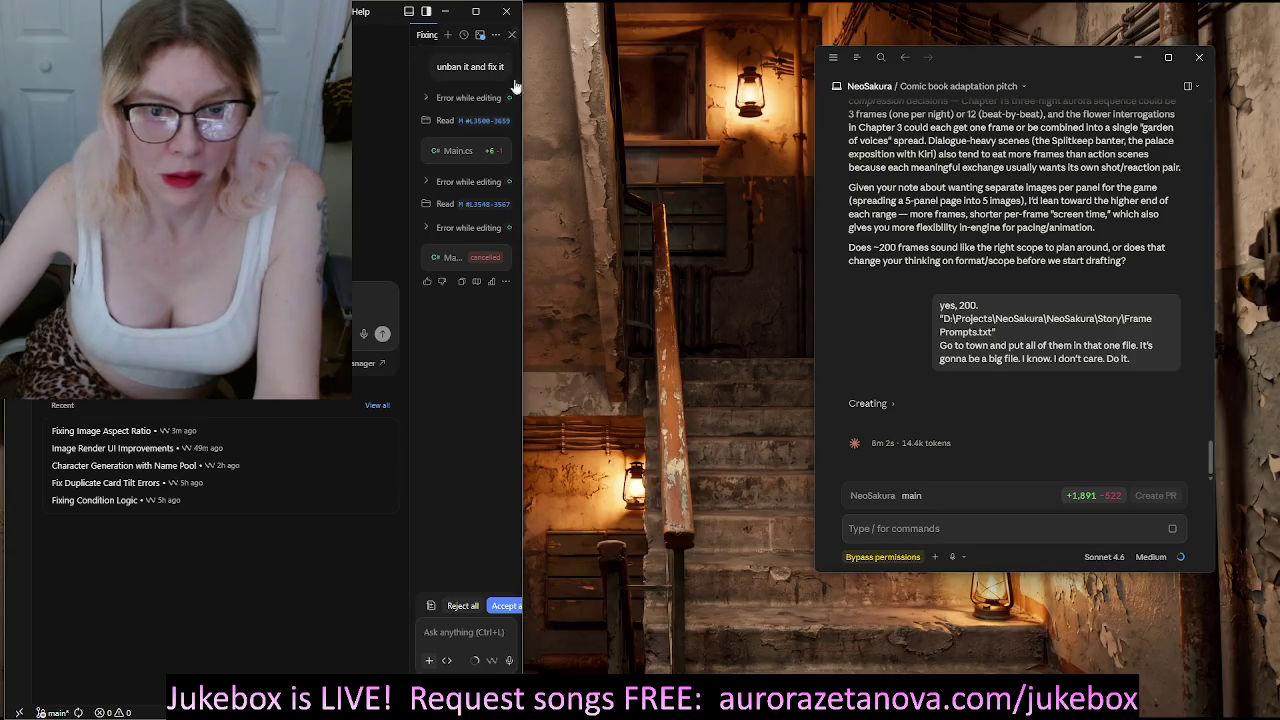
{"action": "mouse_move", "coordinate": [471, 662]}
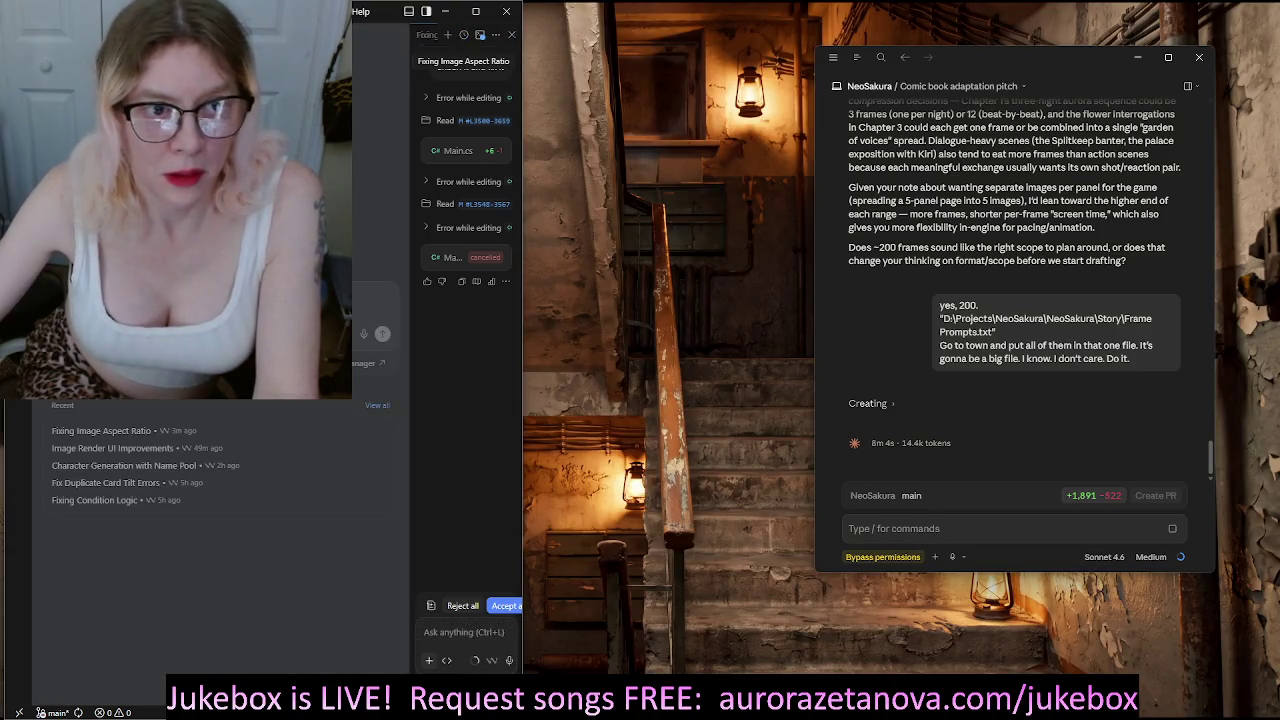
{"action": "double_click", "coordinate": [427, 38]}
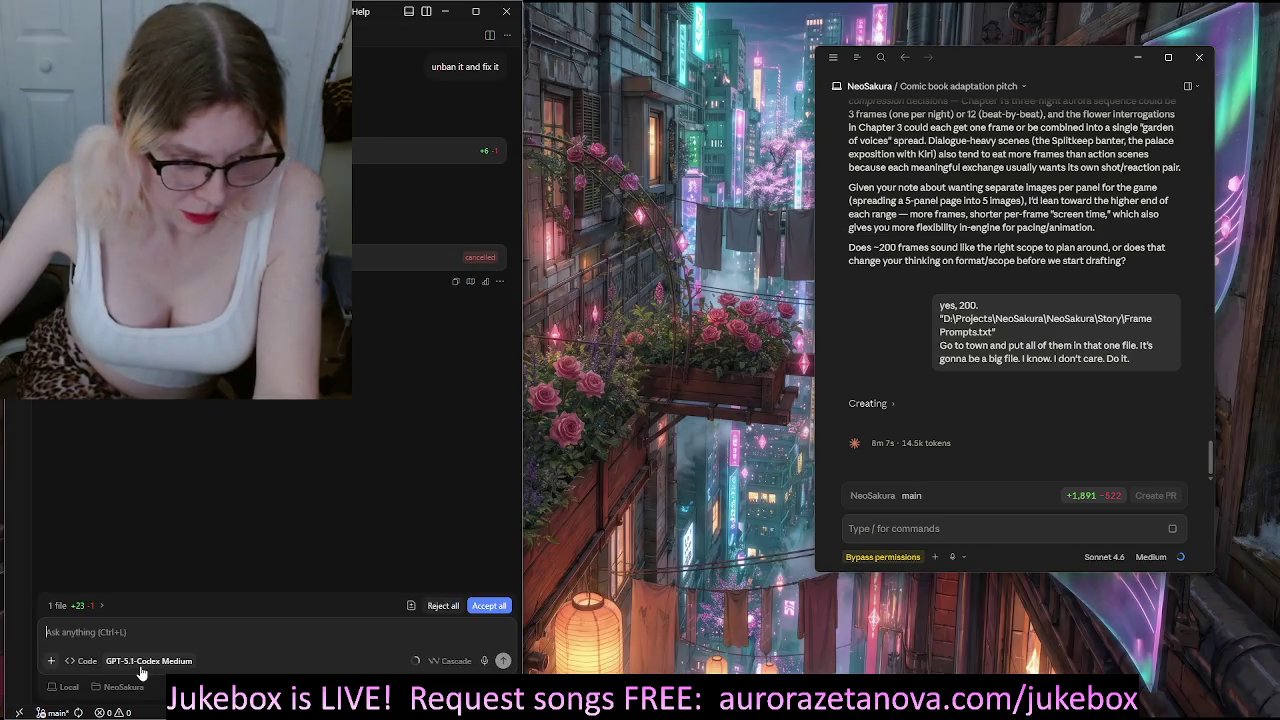
Switch the agent's model from GPT-5.1-Codex Medium to GPT-5.3-Codex Medium
{"action": "left_click", "coordinate": [148, 661]}
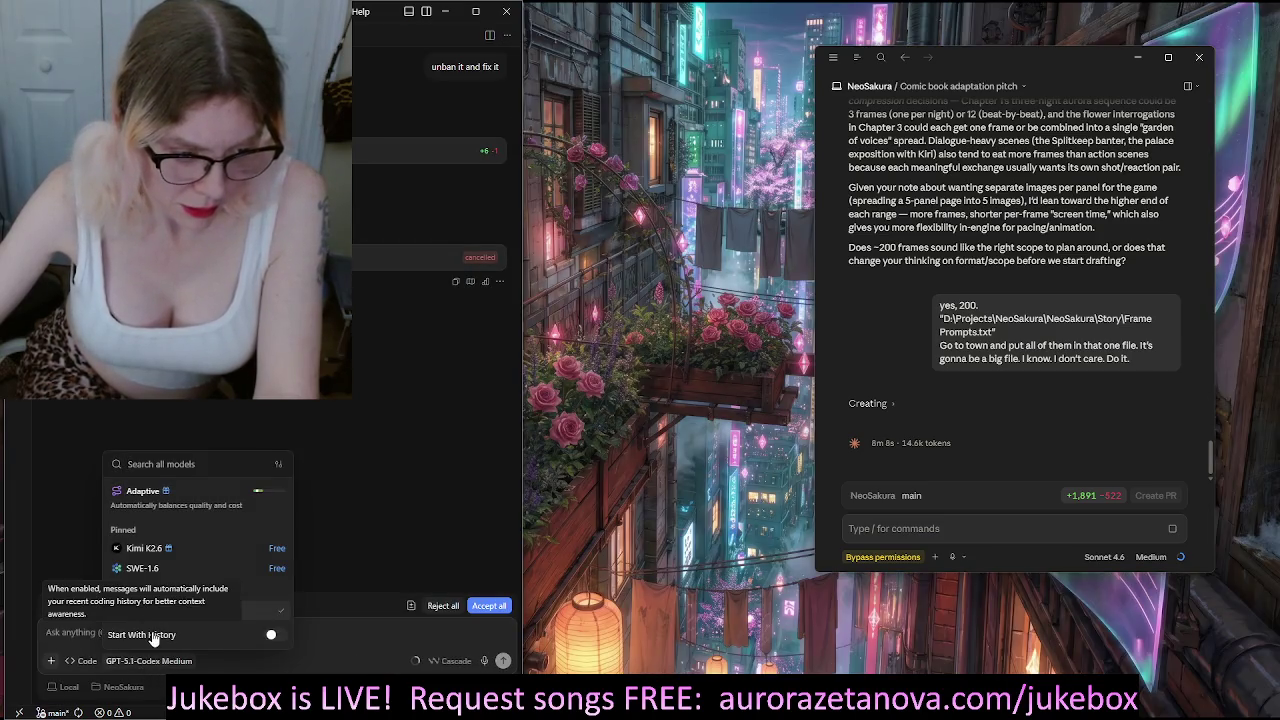
{"action": "scroll", "coordinate": [145, 596], "scroll_direction": "down", "scroll_amount": 1}
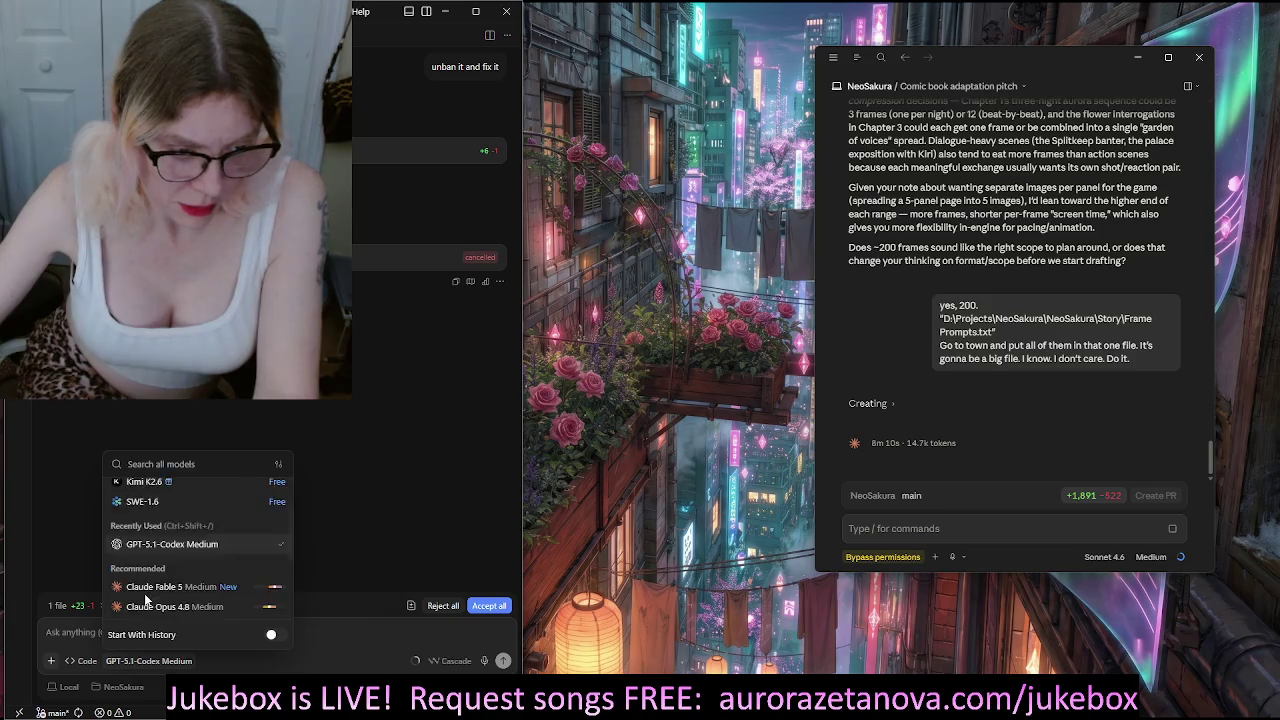
{"action": "scroll", "coordinate": [144, 593], "scroll_direction": "down", "scroll_amount": 3}
{"action": "left_click", "coordinate": [128, 609]}
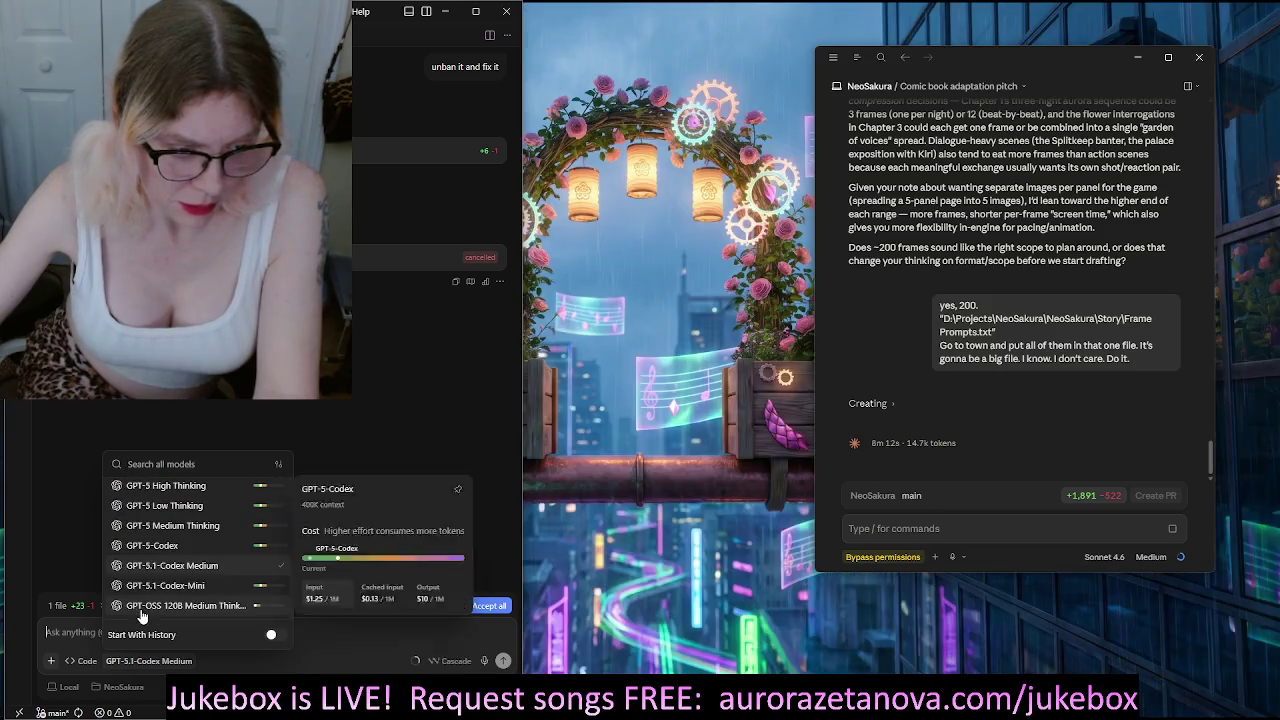
{"action": "scroll", "coordinate": [197, 583], "scroll_direction": "down", "scroll_amount": 3}
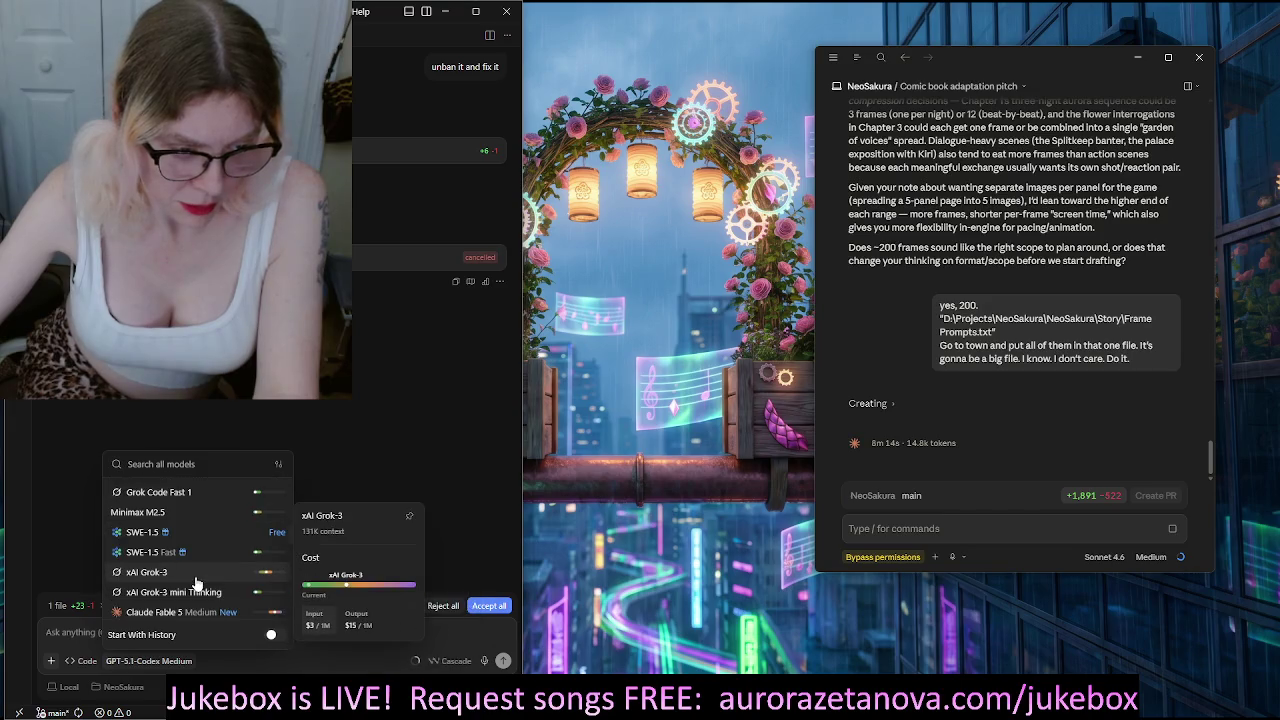
{"action": "scroll", "coordinate": [197, 583], "scroll_direction": "down", "scroll_amount": 10}
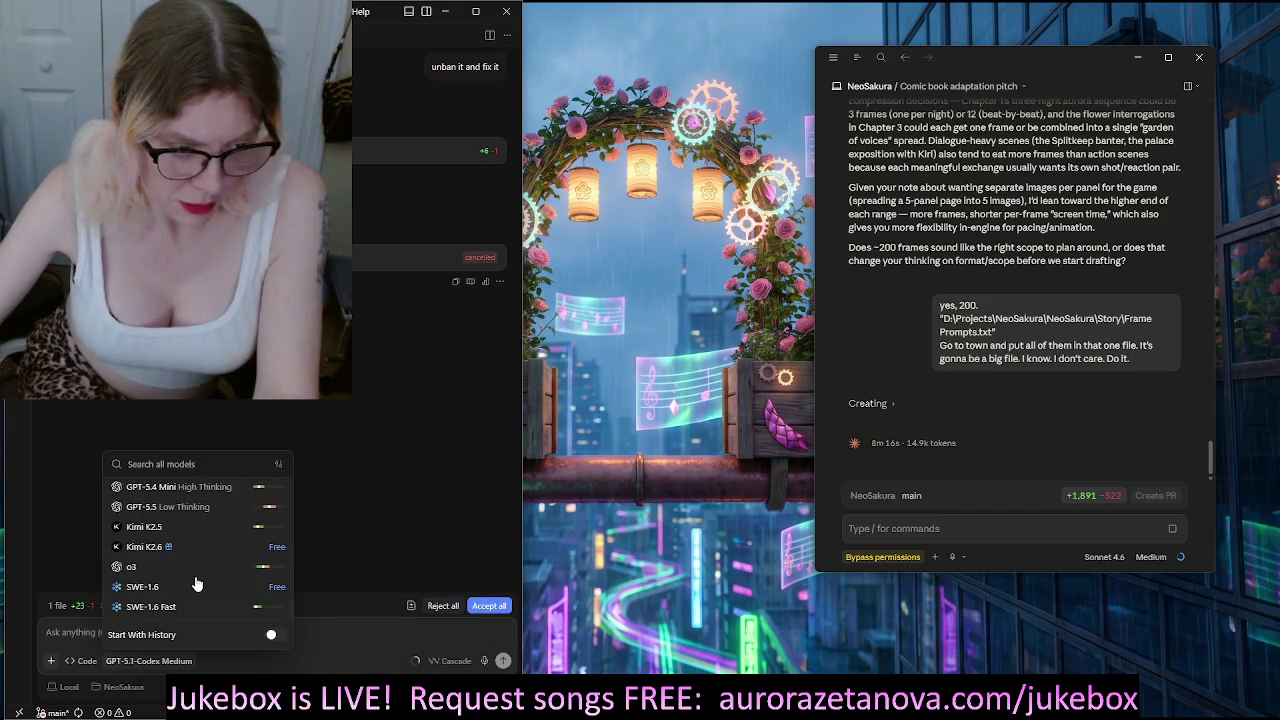
{"action": "mouse_move", "coordinate": [197, 583]}
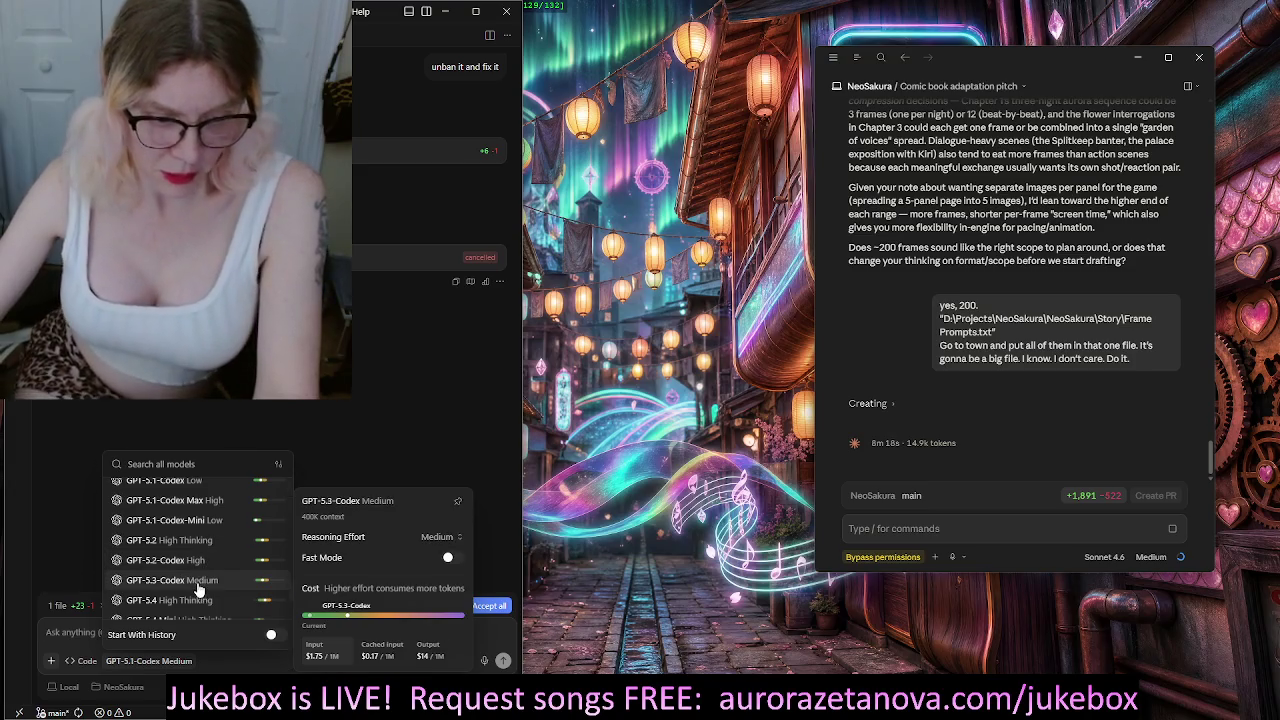
{"action": "left_click", "coordinate": [197, 583]}
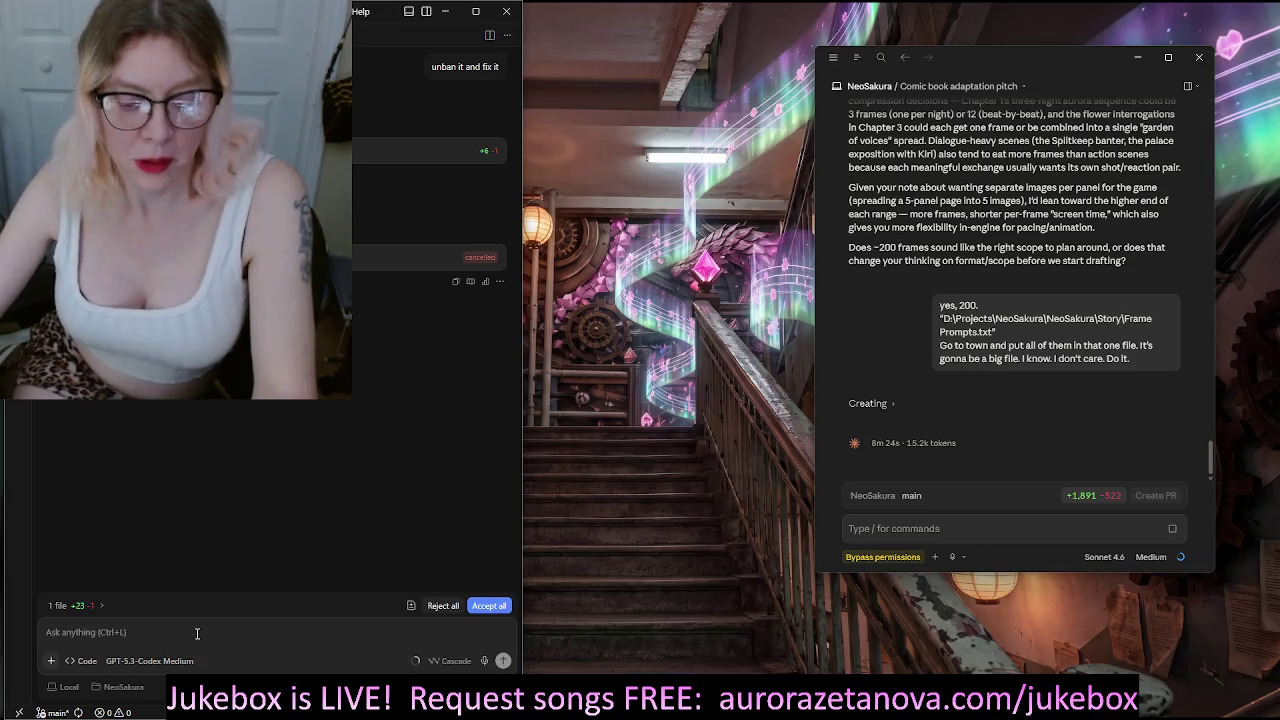
Clear the half-typed message and start a new Cascade conversation with Ctrl+Shift+L
{"action": "type", "text": "he"}
{"action": "key", "text": "BackSpace"}
{"action": "key", "text": "BackSpace"}
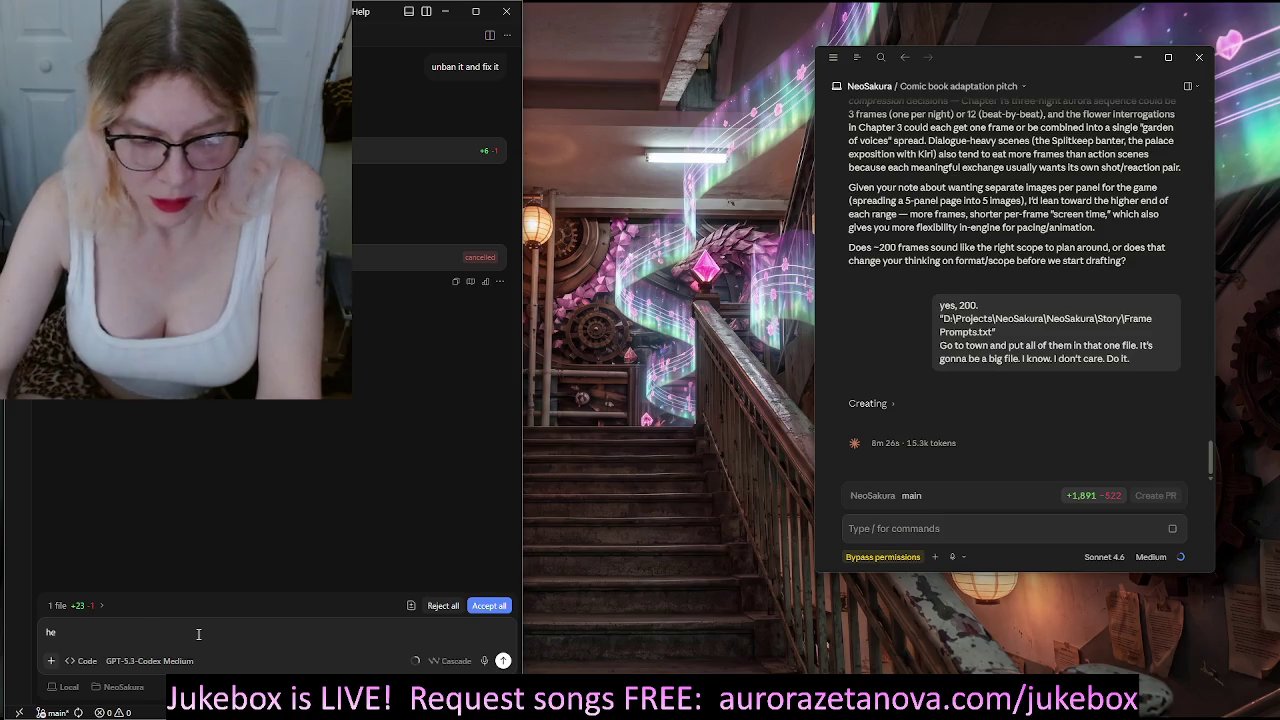
{"action": "type", "text": "com"}
{"action": "key", "text": "BackSpace"}
{"action": "key", "text": "BackSpace"}
{"action": "key", "text": "BackSpace"}
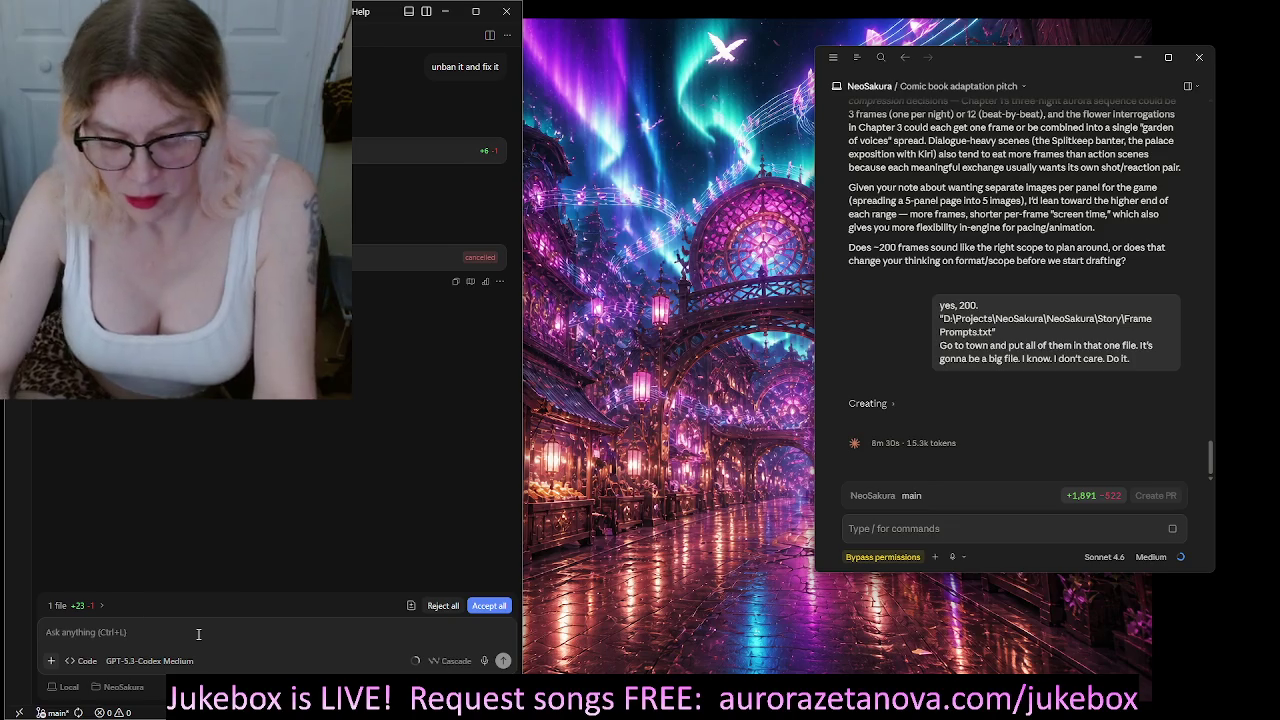
{"action": "type", "text": "s"}
{"action": "key", "text": "BackSpace"}
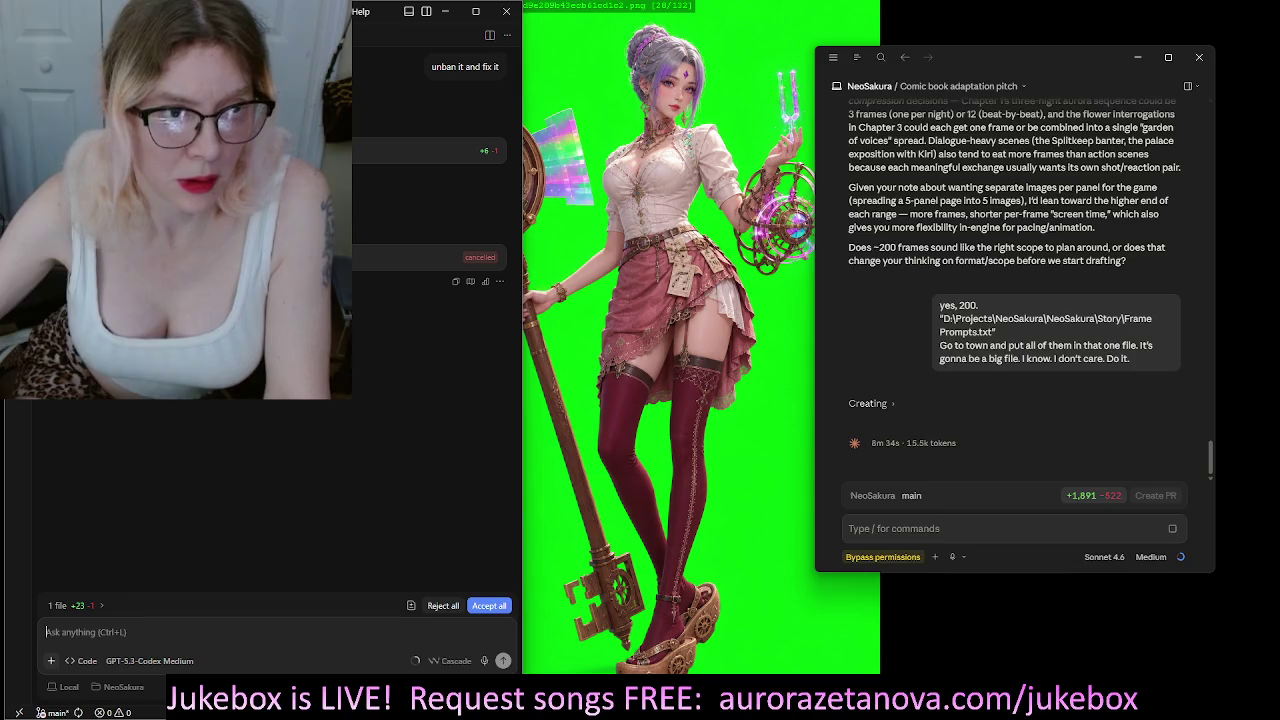
{"action": "key", "text": "ctrl+shift+l"}
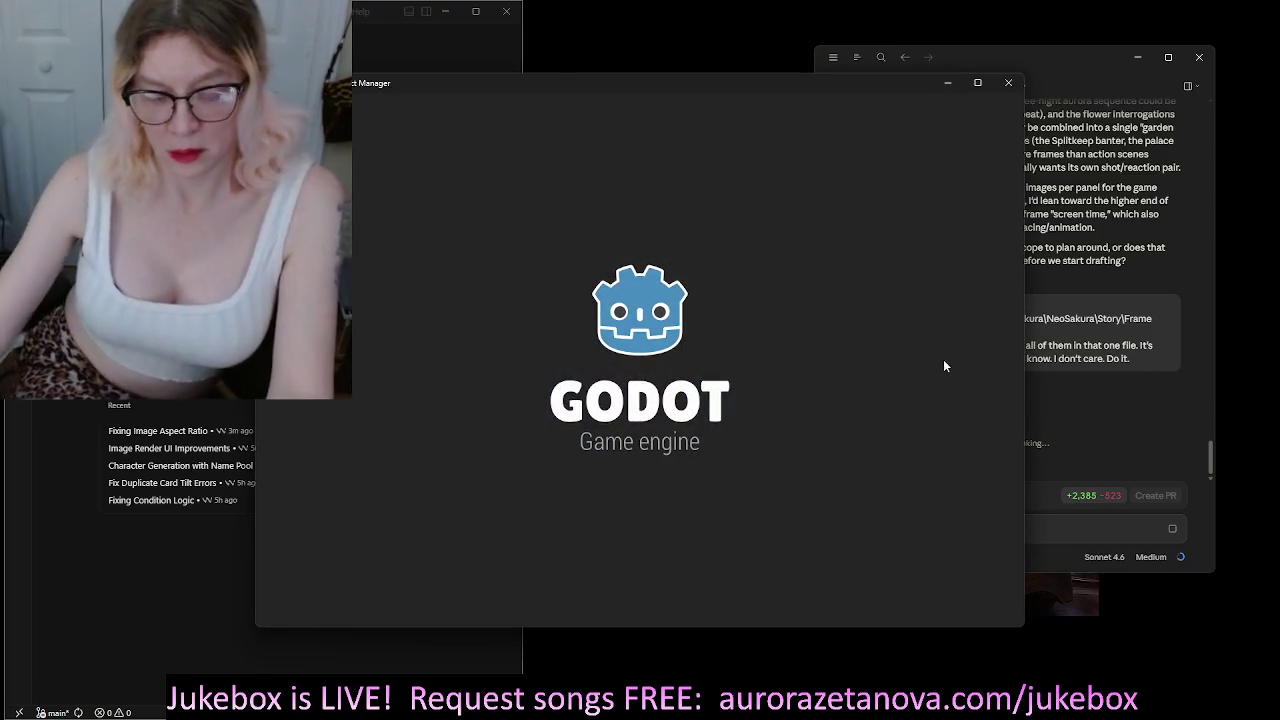
Open the NeoSakura project from the Project Manager and run the game
{"action": "double_click", "coordinate": [400, 180]}
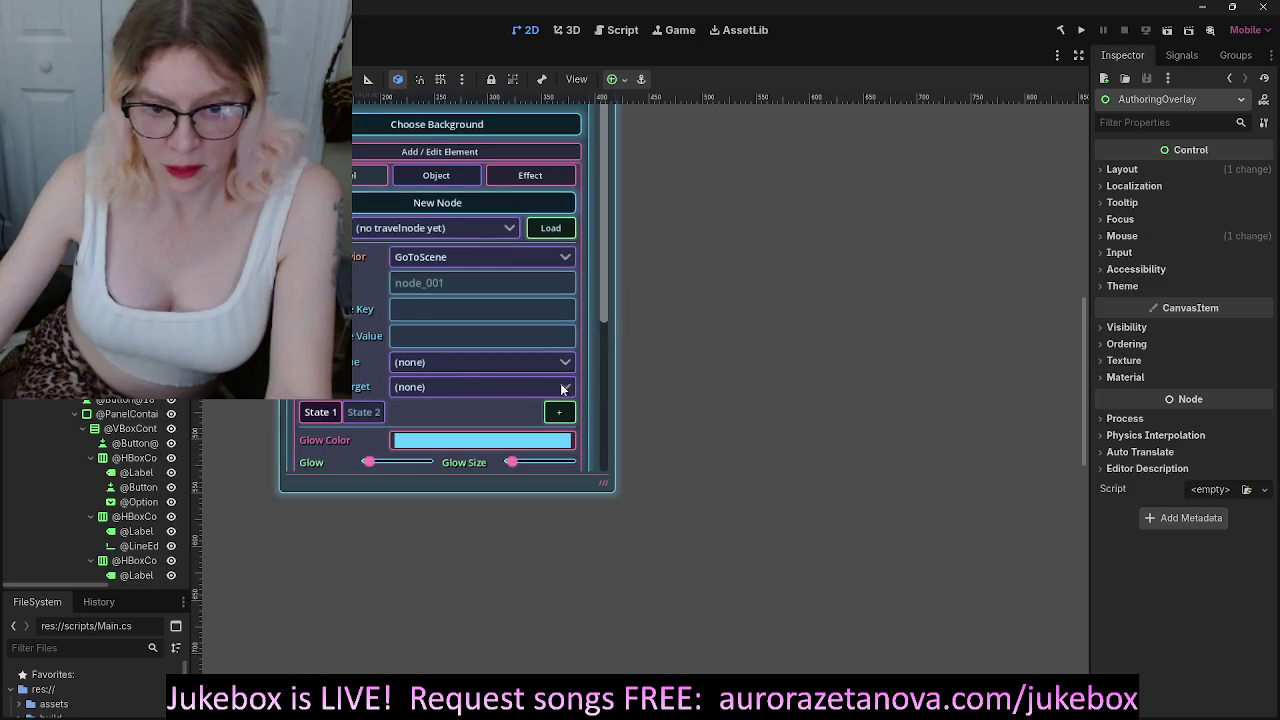
{"action": "left_click", "coordinate": [1081, 30]}
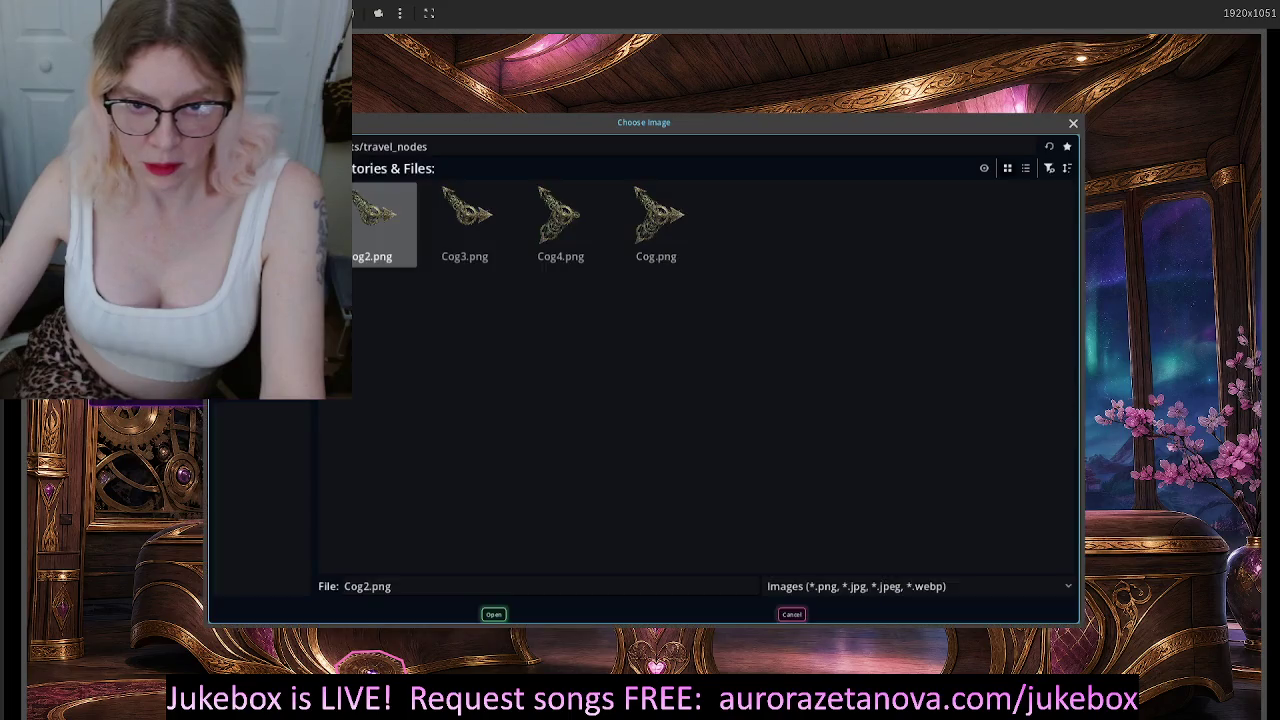
Load Neo_Mia_0_.png from the character folder through the Choose Image dialog
{"action": "key", "text": "BackSpace"}
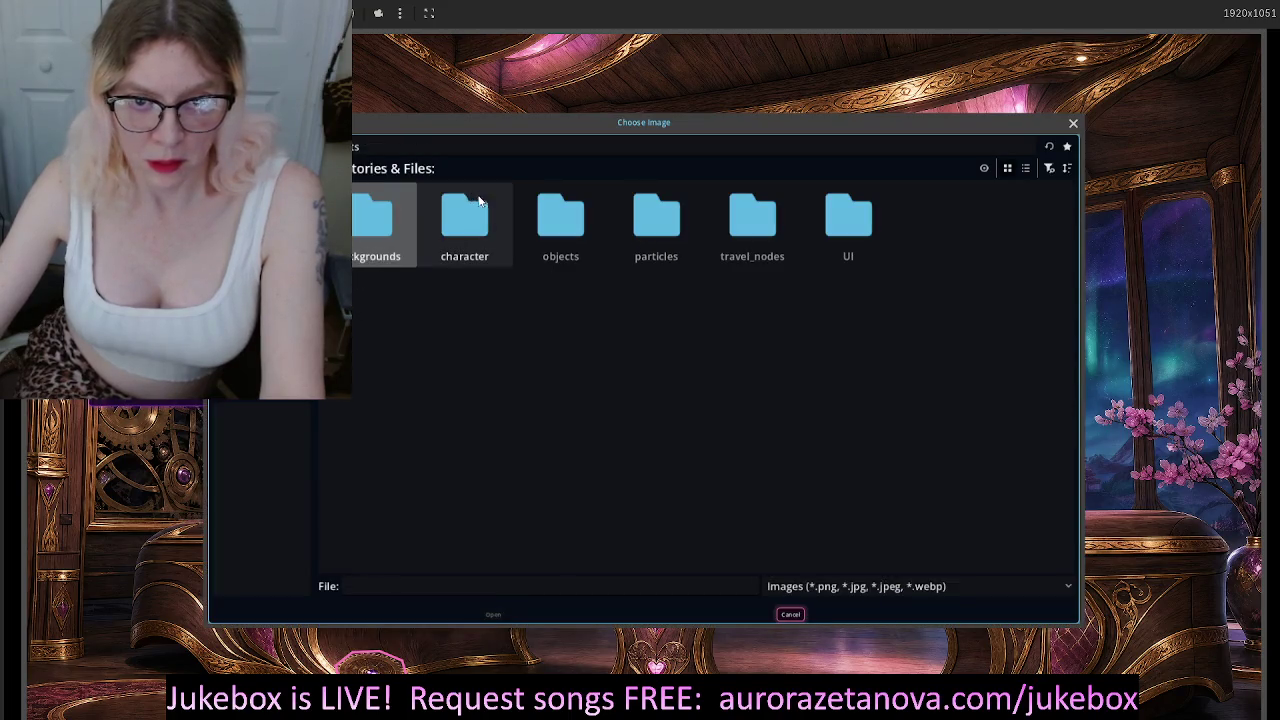
{"action": "left_click", "coordinate": [465, 225]}
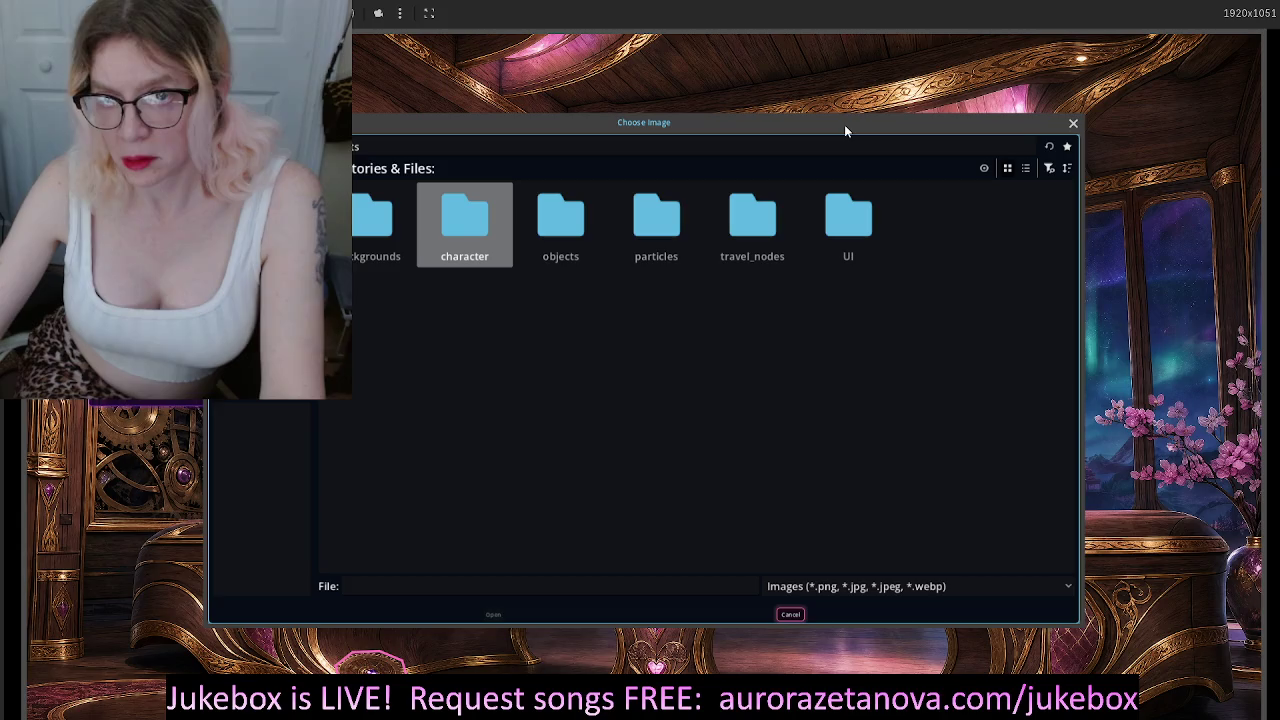
{"action": "key", "text": "Return"}
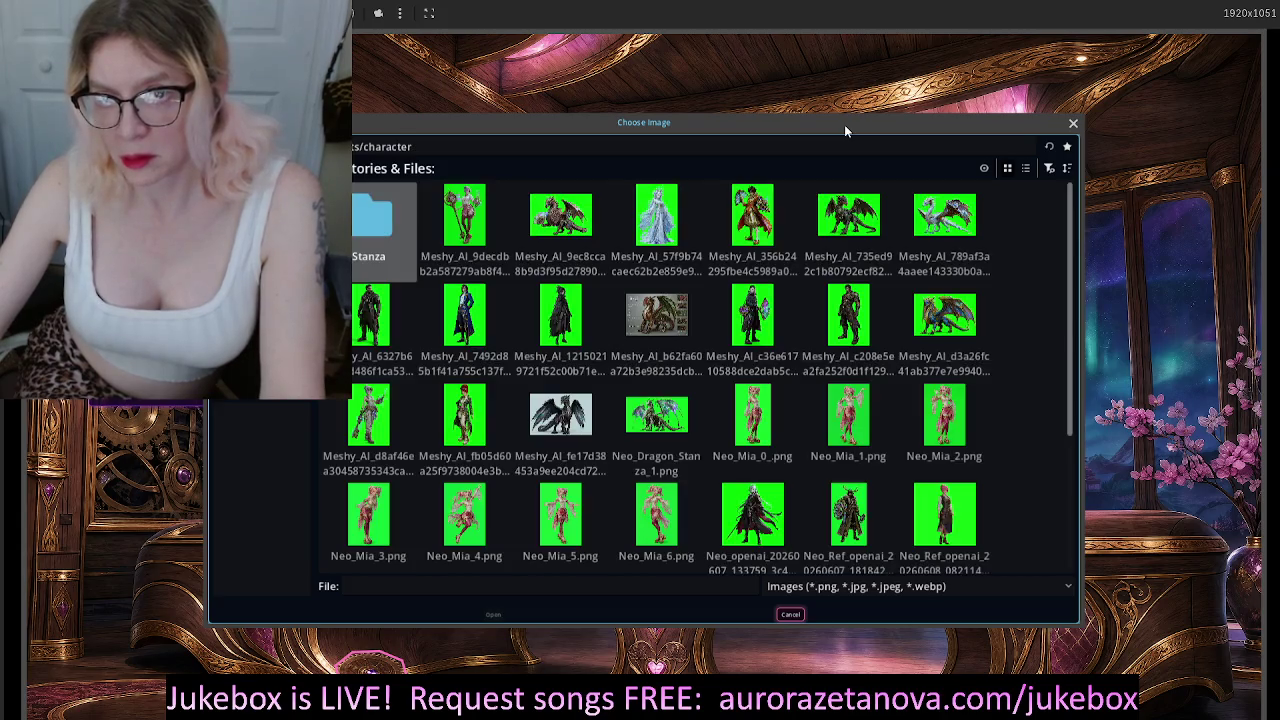
{"action": "left_click", "coordinate": [785, 433]}
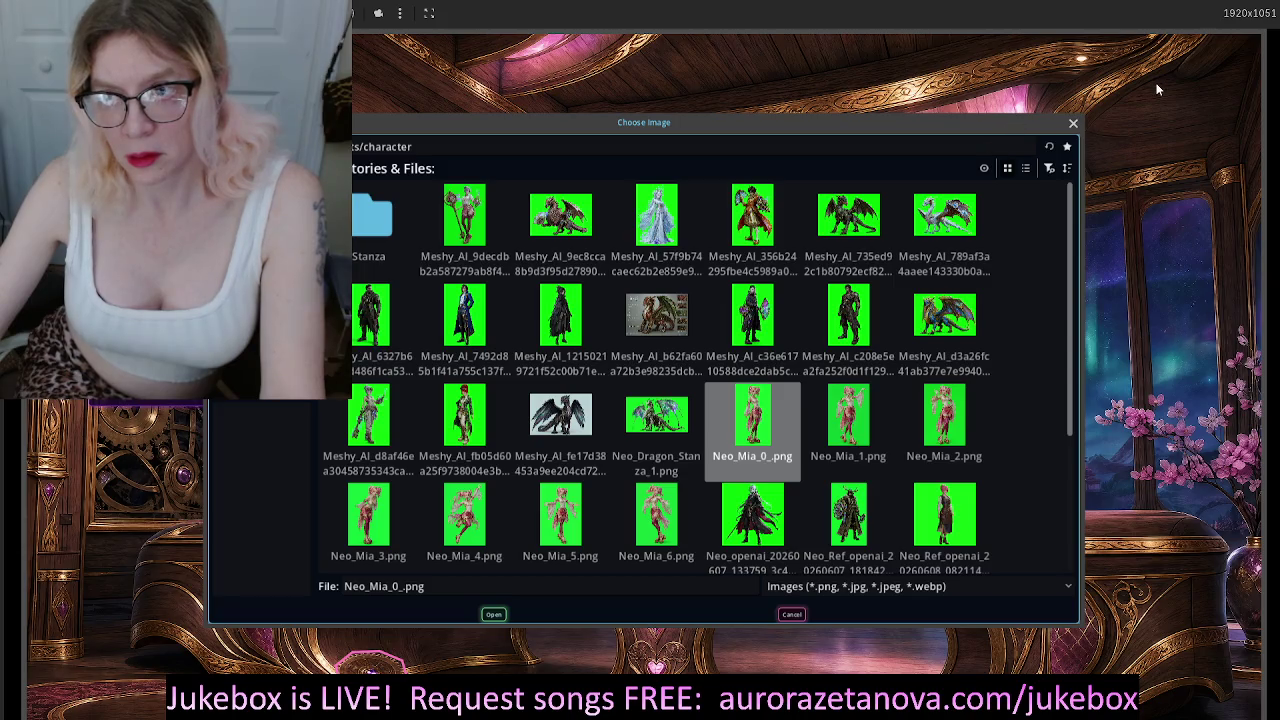
{"action": "key", "text": "Return"}
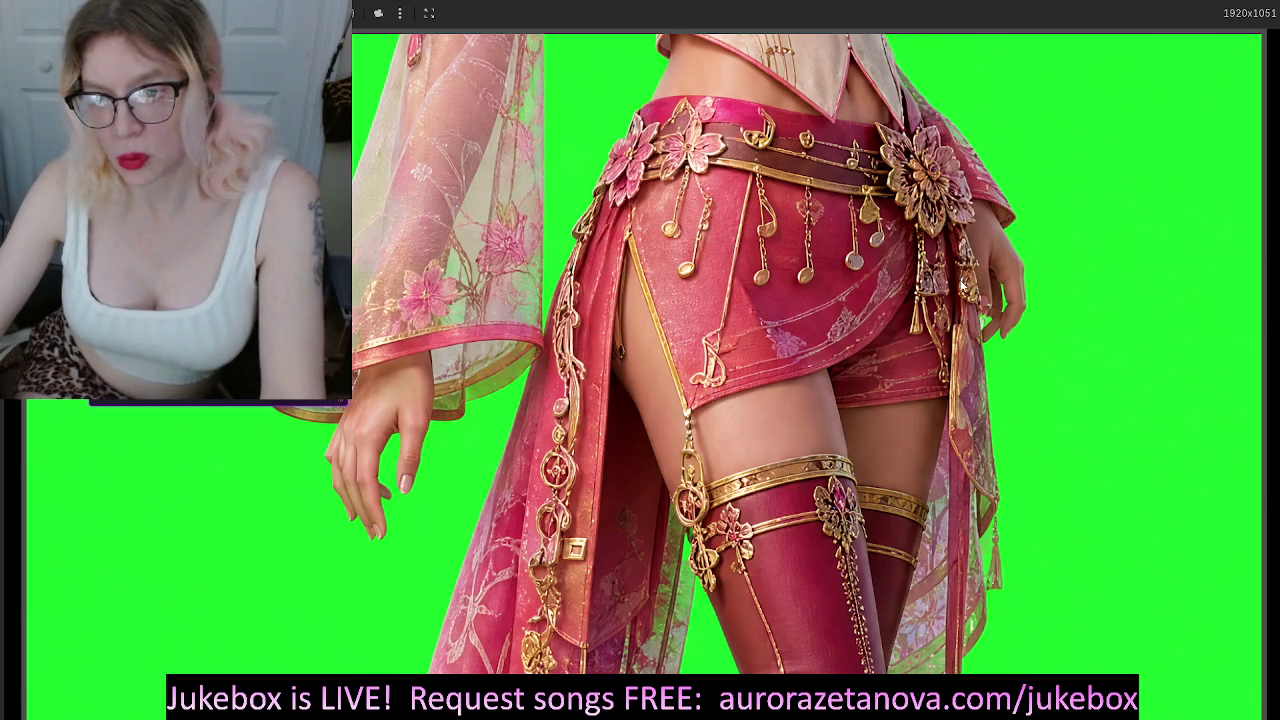
Zoom out so the green-screen Neo_Mia_0_.png character fits within the game window
{"action": "scroll", "coordinate": [824, 288], "scroll_direction": "down", "scroll_amount": 3}
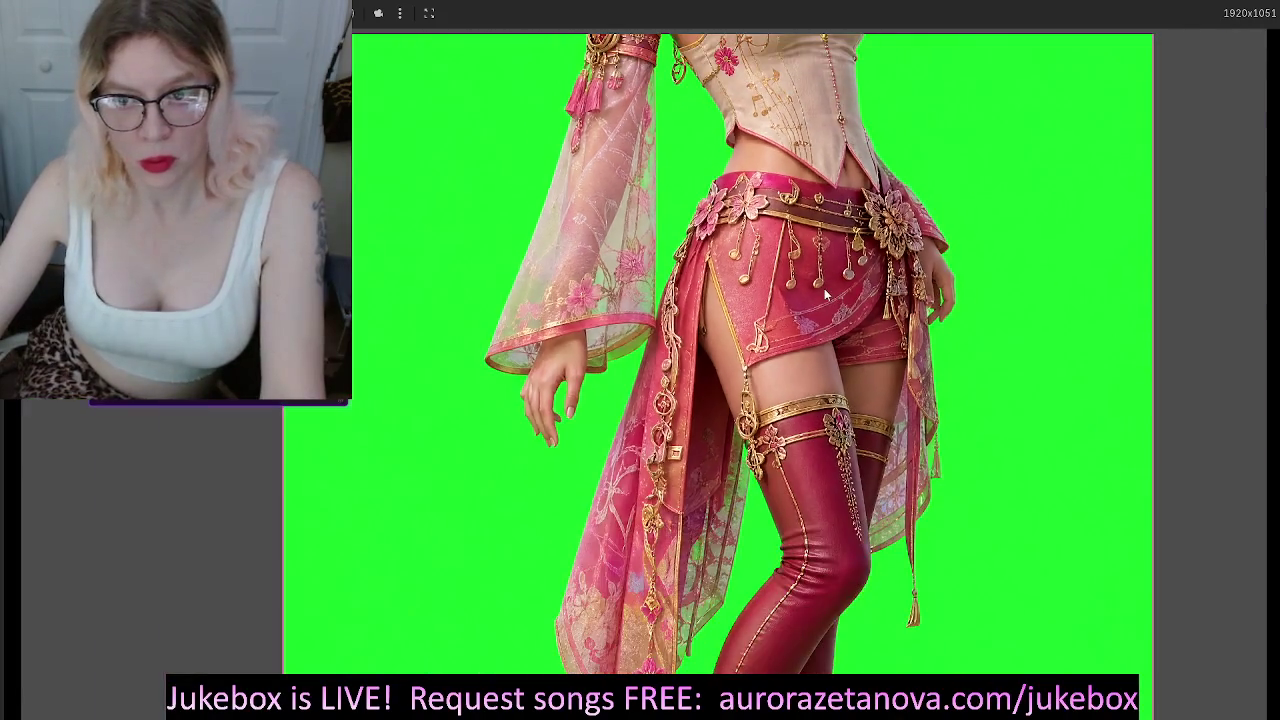
{"action": "scroll", "coordinate": [824, 288], "scroll_direction": "down", "scroll_amount": 3}
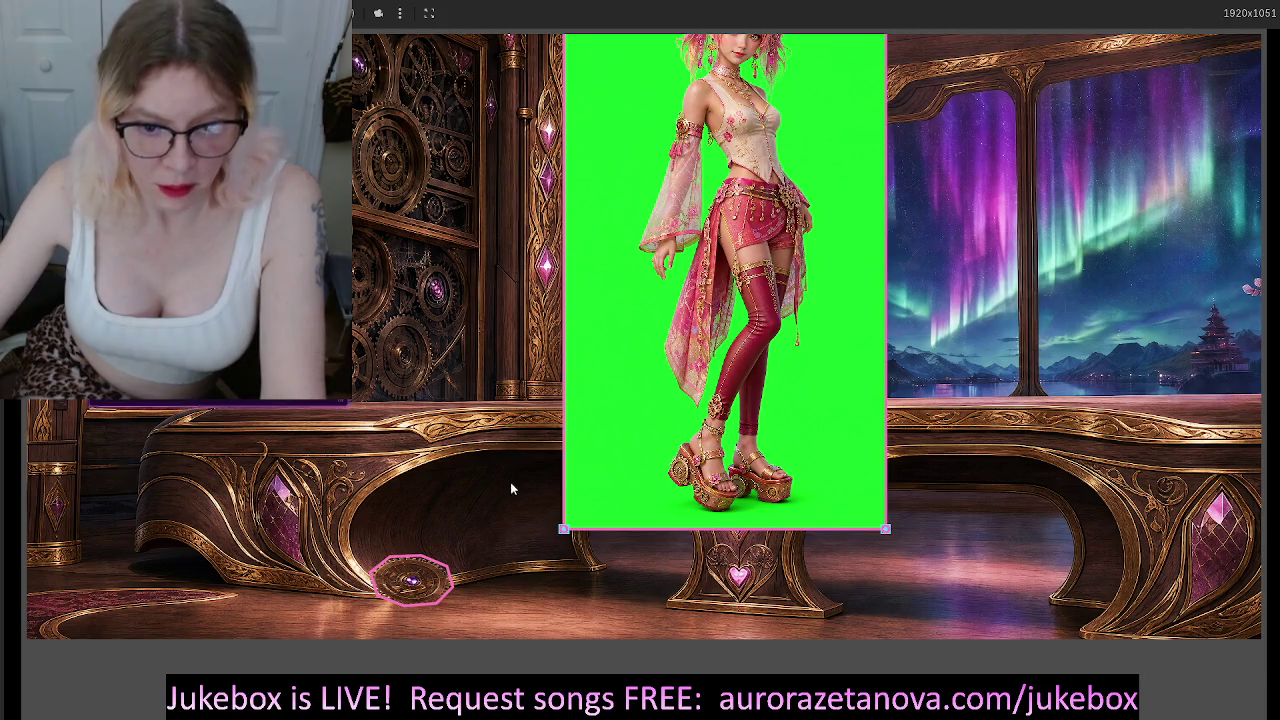
Pull the outline's four corners inward around the character's waist, hips, legs and feet
{"action": "mouse_move", "coordinate": [565, 535]}
{"action": "left_mouse_down"}
{"action": "mouse_move", "coordinate": [620, 510]}
{"action": "mouse_move", "coordinate": [616, 494]}
{"action": "mouse_move", "coordinate": [508, 484]}
{"action": "mouse_move", "coordinate": [655, 500]}
{"action": "mouse_move", "coordinate": [498, 570]}
{"action": "mouse_move", "coordinate": [484, 563]}
{"action": "left_mouse_up"}
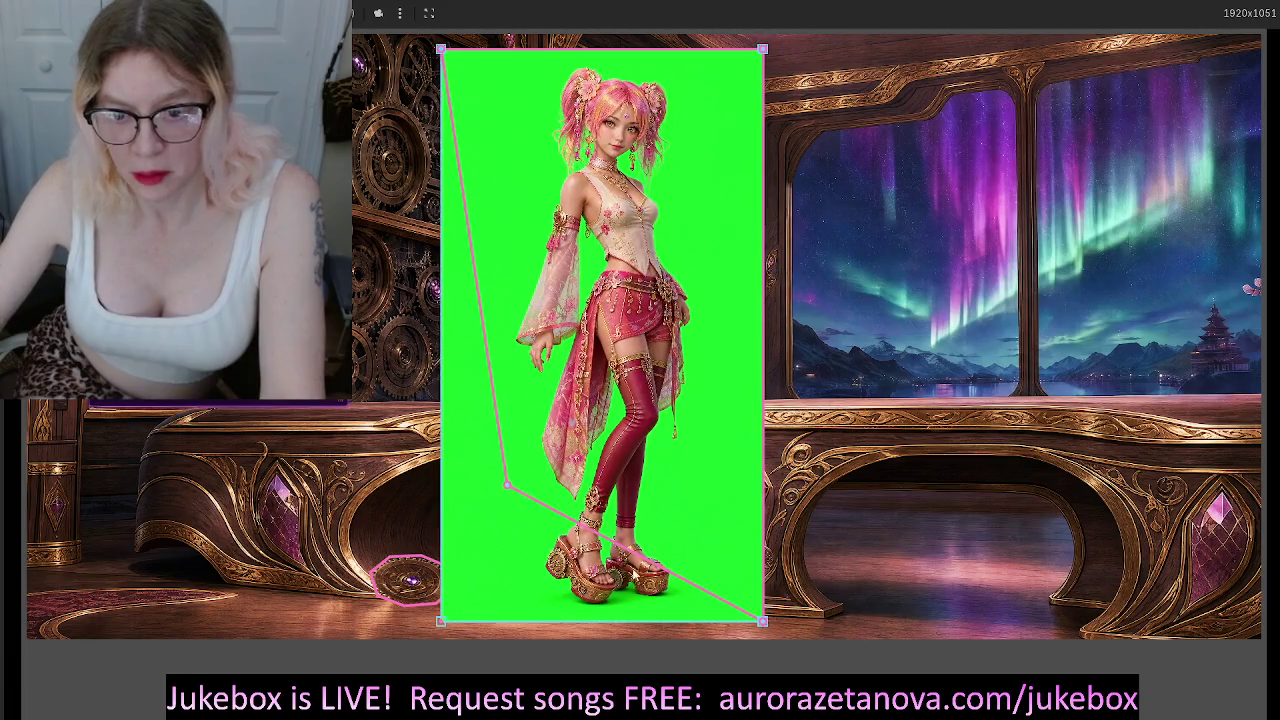
{"action": "mouse_move", "coordinate": [507, 485]}
{"action": "left_mouse_down"}
{"action": "mouse_move", "coordinate": [455, 560]}
{"action": "mouse_move", "coordinate": [425, 639]}
{"action": "mouse_move", "coordinate": [441, 621]}
{"action": "left_mouse_up"}
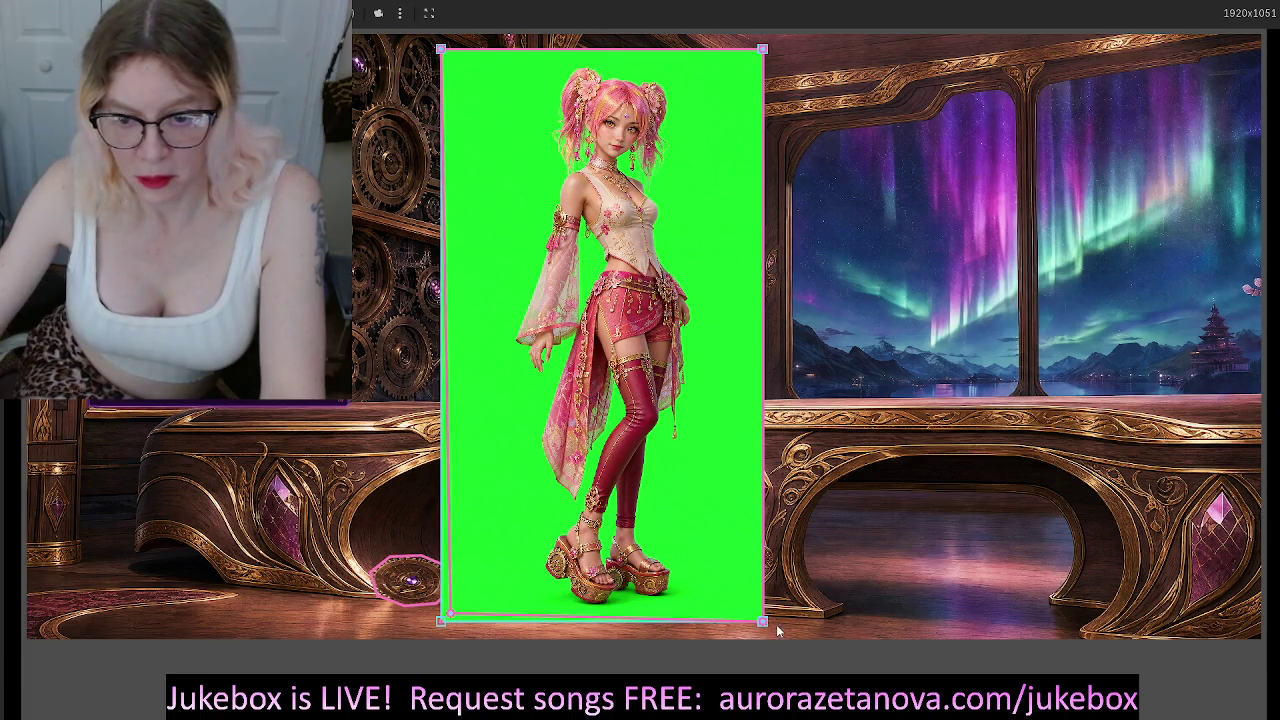
{"action": "mouse_move", "coordinate": [763, 623]}
{"action": "left_mouse_down"}
{"action": "mouse_move", "coordinate": [748, 602]}
{"action": "mouse_move", "coordinate": [674, 600]}
{"action": "left_mouse_up"}
{"action": "left_click_drag", "start_coordinate": [511, 610], "coordinate": [566, 607]}
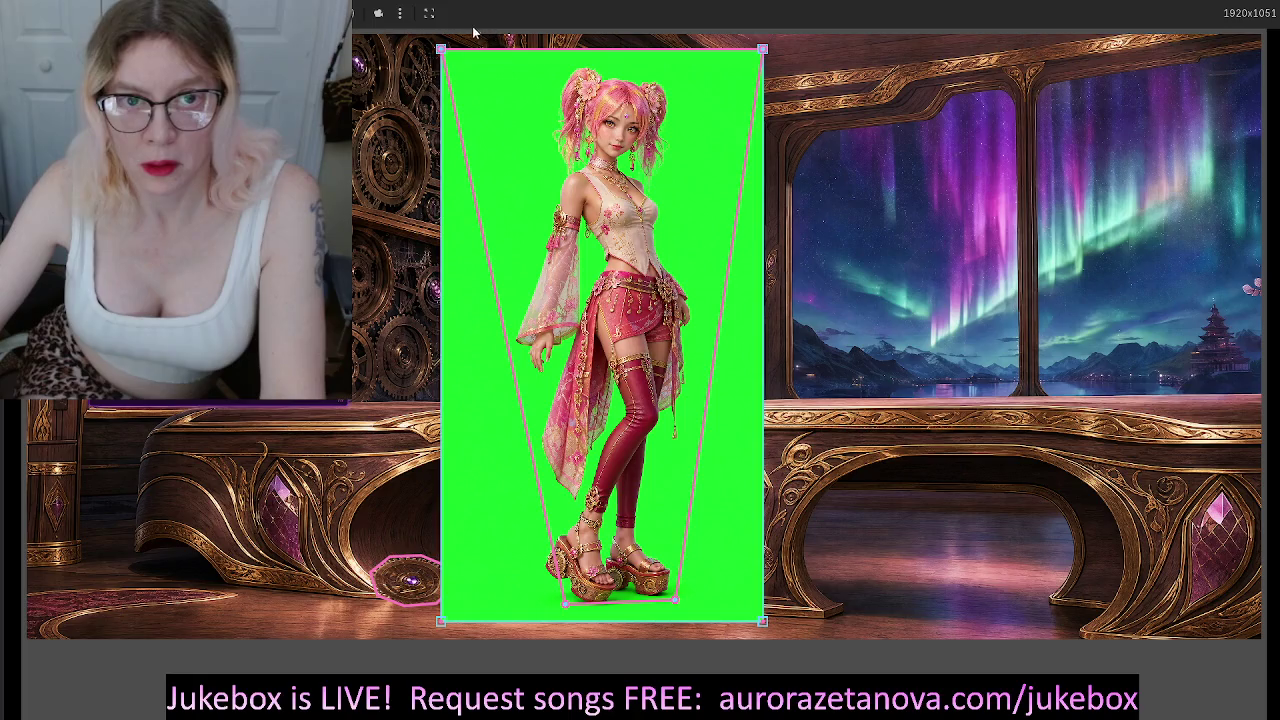
{"action": "mouse_move", "coordinate": [492, 230]}
{"action": "left_mouse_down"}
{"action": "mouse_move", "coordinate": [543, 257]}
{"action": "mouse_move", "coordinate": [510, 340]}
{"action": "left_mouse_up"}
{"action": "mouse_move", "coordinate": [757, 55]}
{"action": "left_mouse_down"}
{"action": "mouse_move", "coordinate": [650, 290]}
{"action": "mouse_move", "coordinate": [698, 310]}
{"action": "mouse_move", "coordinate": [692, 300]}
{"action": "left_mouse_up"}
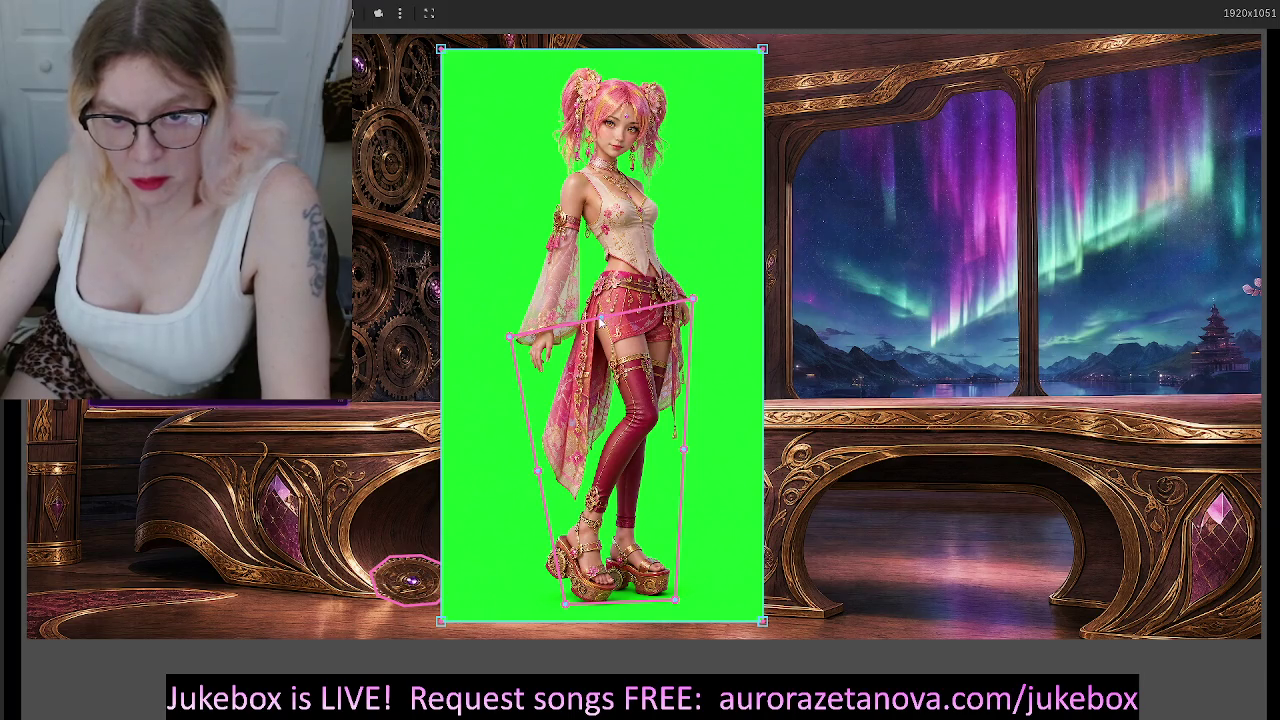
Reshape the polygon to trace the character from a peak at her head down to her feet
{"action": "mouse_move", "coordinate": [600, 318]}
{"action": "left_mouse_down"}
{"action": "mouse_move", "coordinate": [630, 260]}
{"action": "mouse_move", "coordinate": [593, 68]}
{"action": "mouse_move", "coordinate": [605, 125]}
{"action": "mouse_move", "coordinate": [663, 78]}
{"action": "left_mouse_up"}
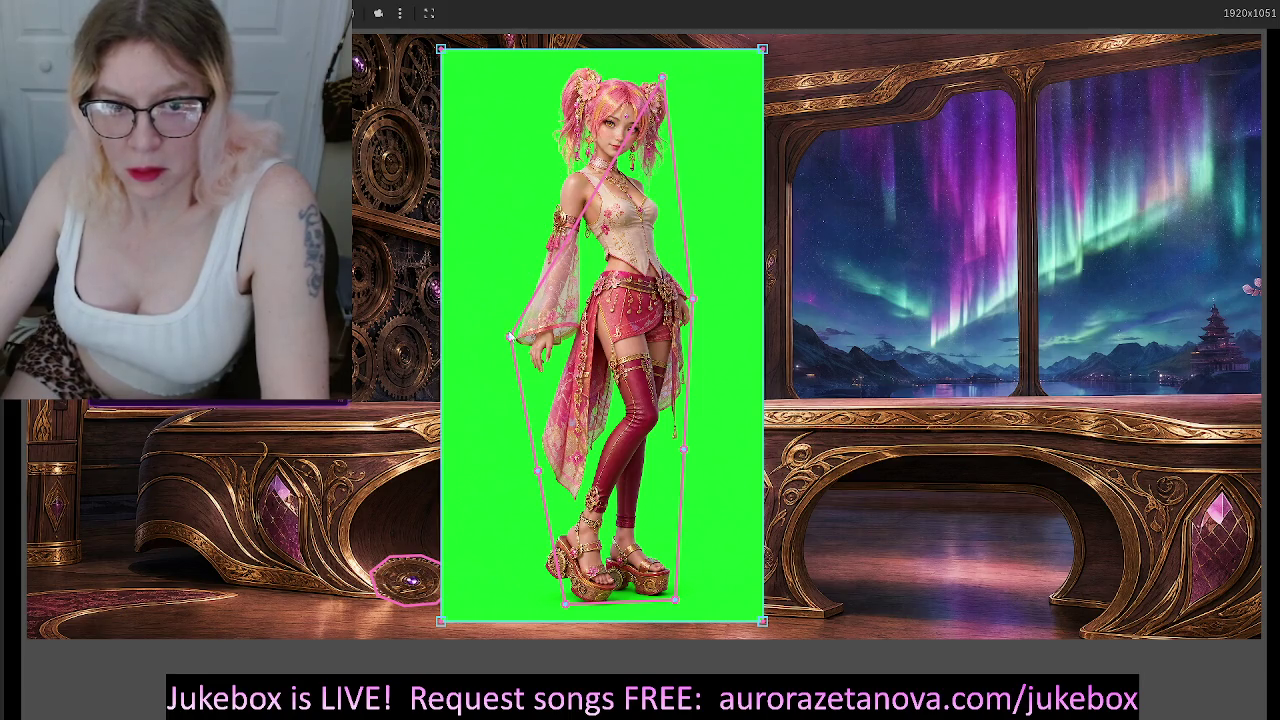
{"action": "mouse_move", "coordinate": [510, 340]}
{"action": "left_mouse_down"}
{"action": "mouse_move", "coordinate": [553, 252]}
{"action": "mouse_move", "coordinate": [577, 71]}
{"action": "left_mouse_up"}
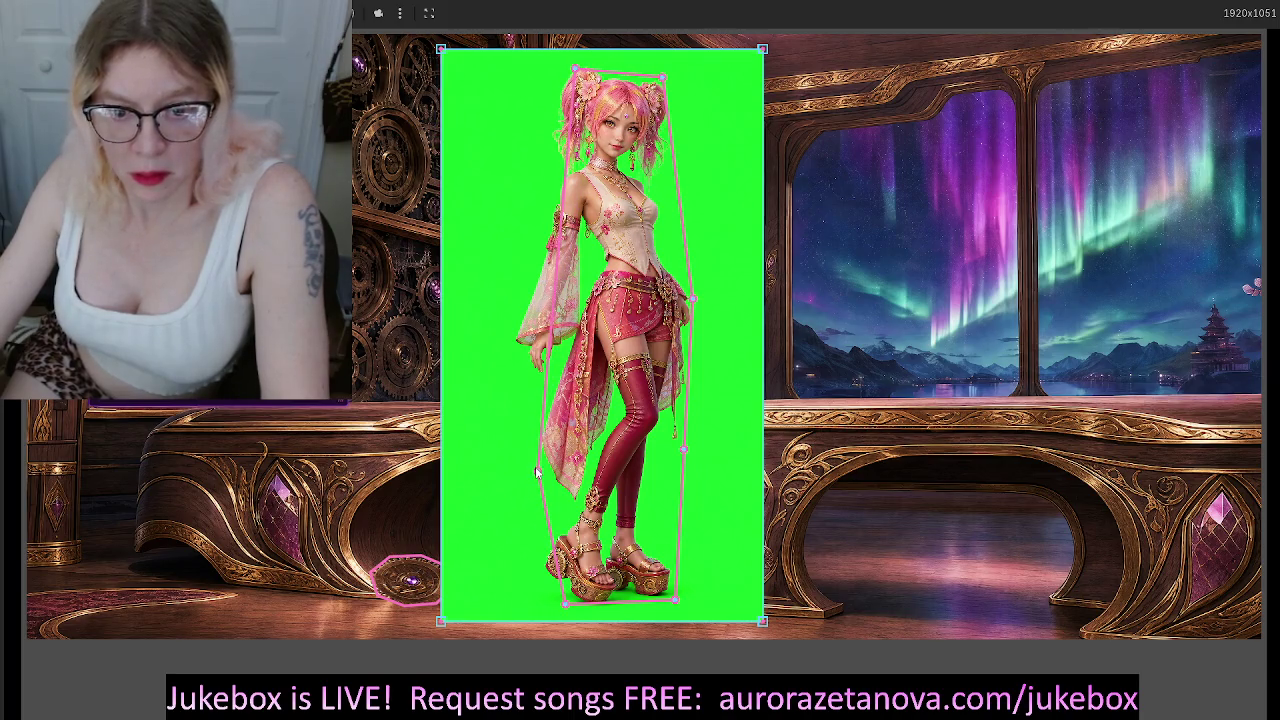
{"action": "left_click_drag", "start_coordinate": [552, 290], "coordinate": [517, 330]}
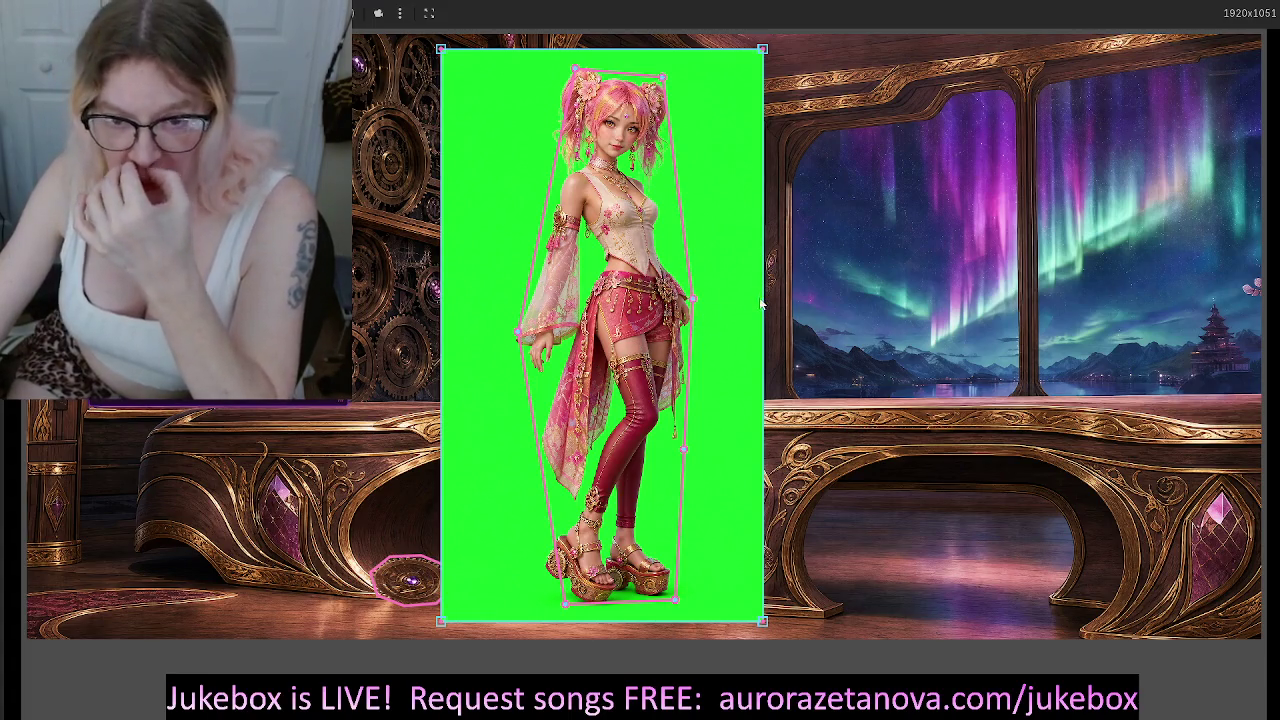
{"action": "left_click_drag", "start_coordinate": [566, 604], "coordinate": [542, 577]}
{"action": "left_click_drag", "start_coordinate": [677, 601], "coordinate": [600, 618]}
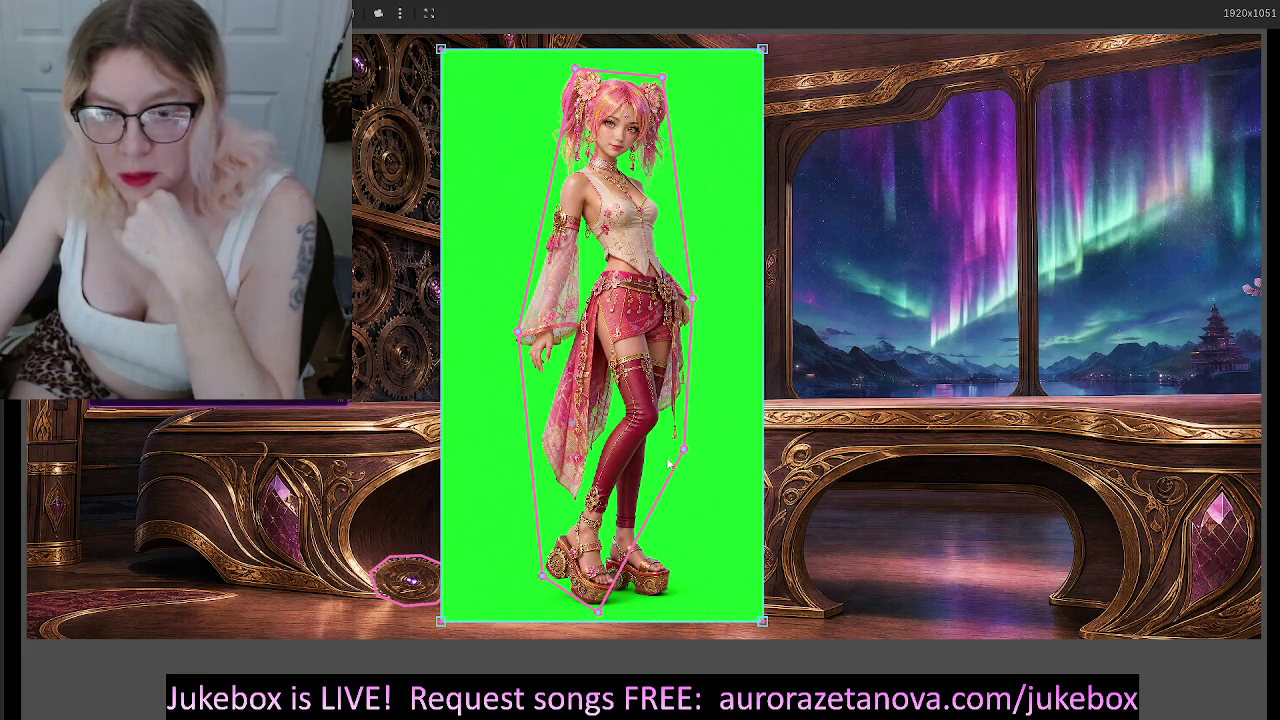
{"action": "left_click_drag", "start_coordinate": [685, 455], "coordinate": [675, 597]}
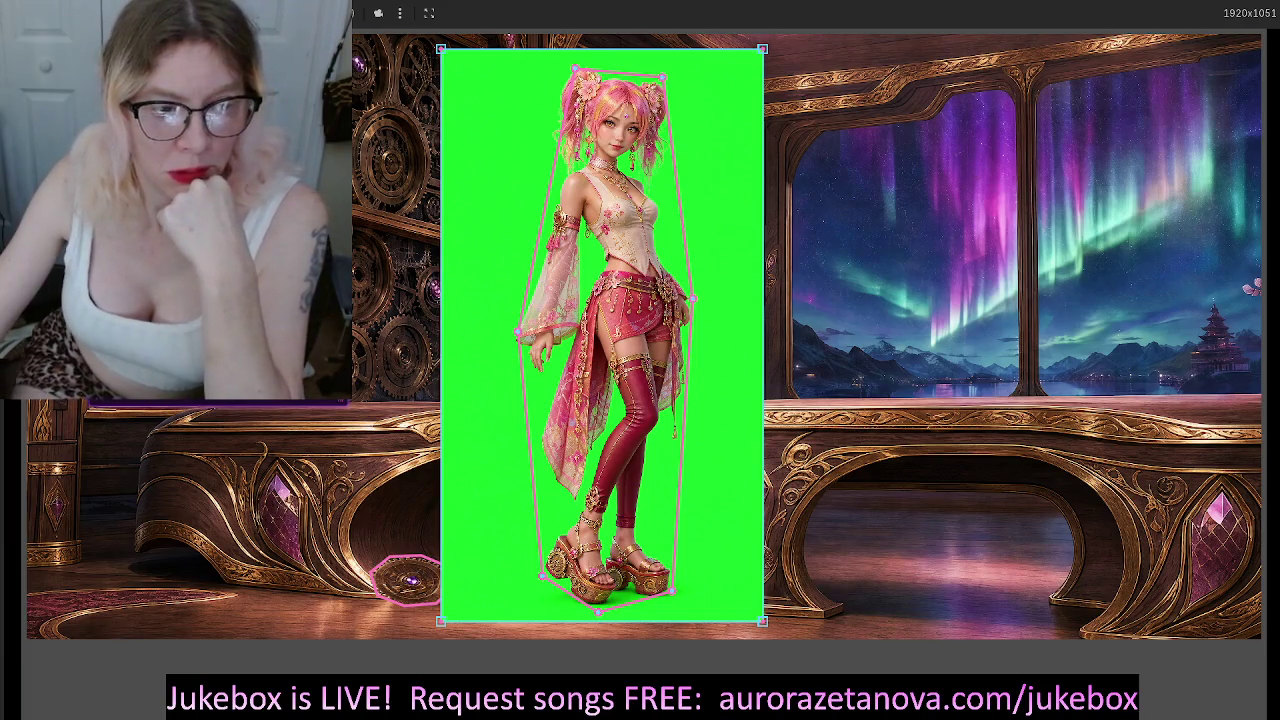
{"action": "left_click", "coordinate": [258, 300]}
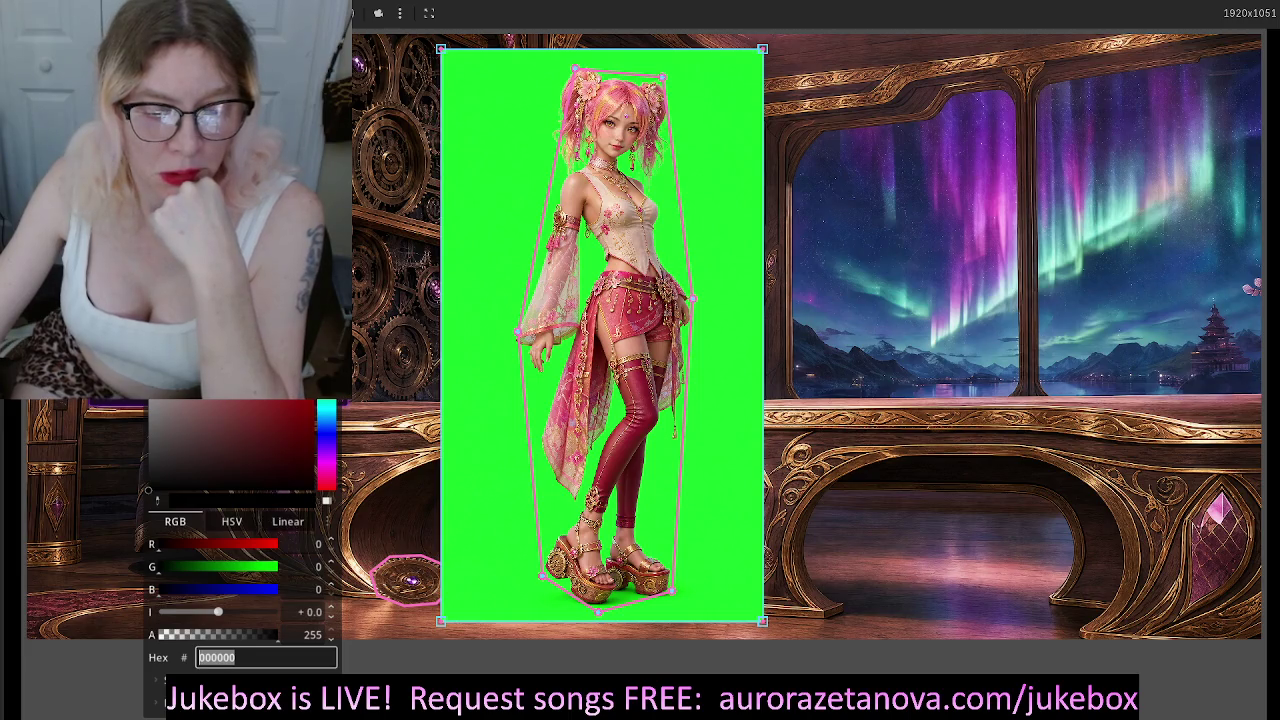
Set the picked colour to bright green, hex 00fb1f, matching the character's green screen
{"action": "type", "text": "00df00"}
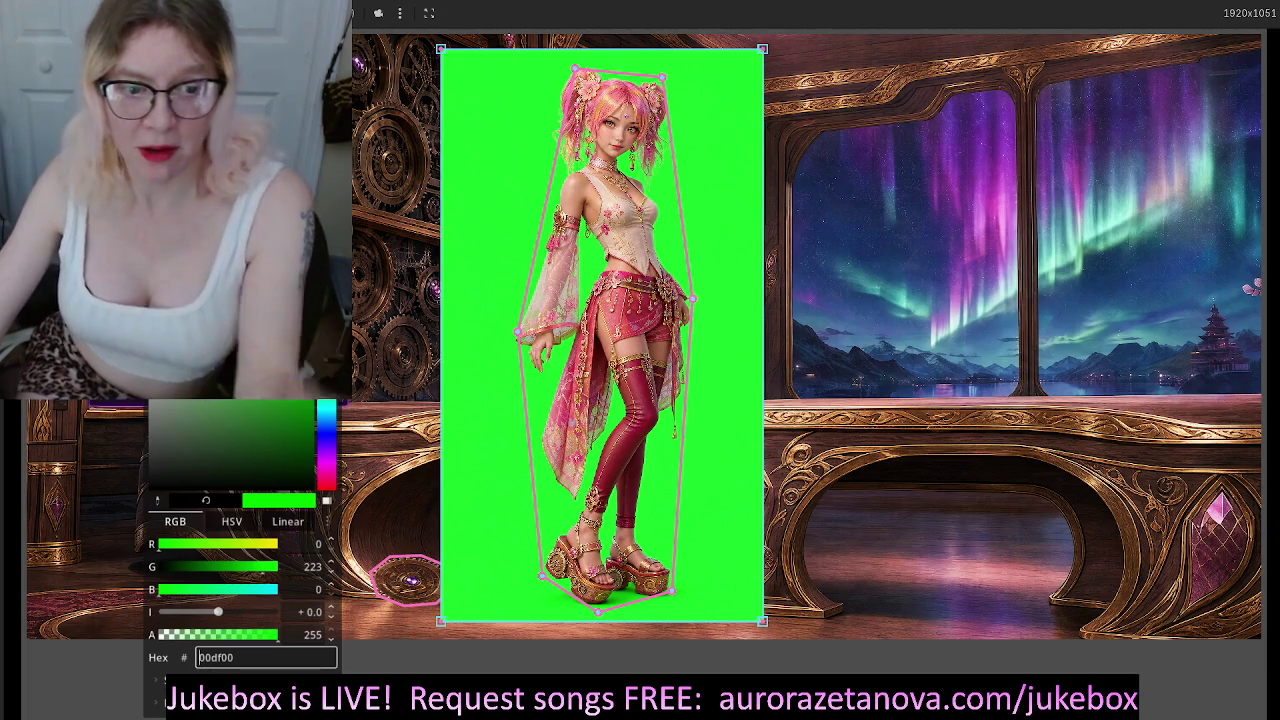
{"action": "type", "text": "00fb1f"}
{"action": "key", "text": "Return"}
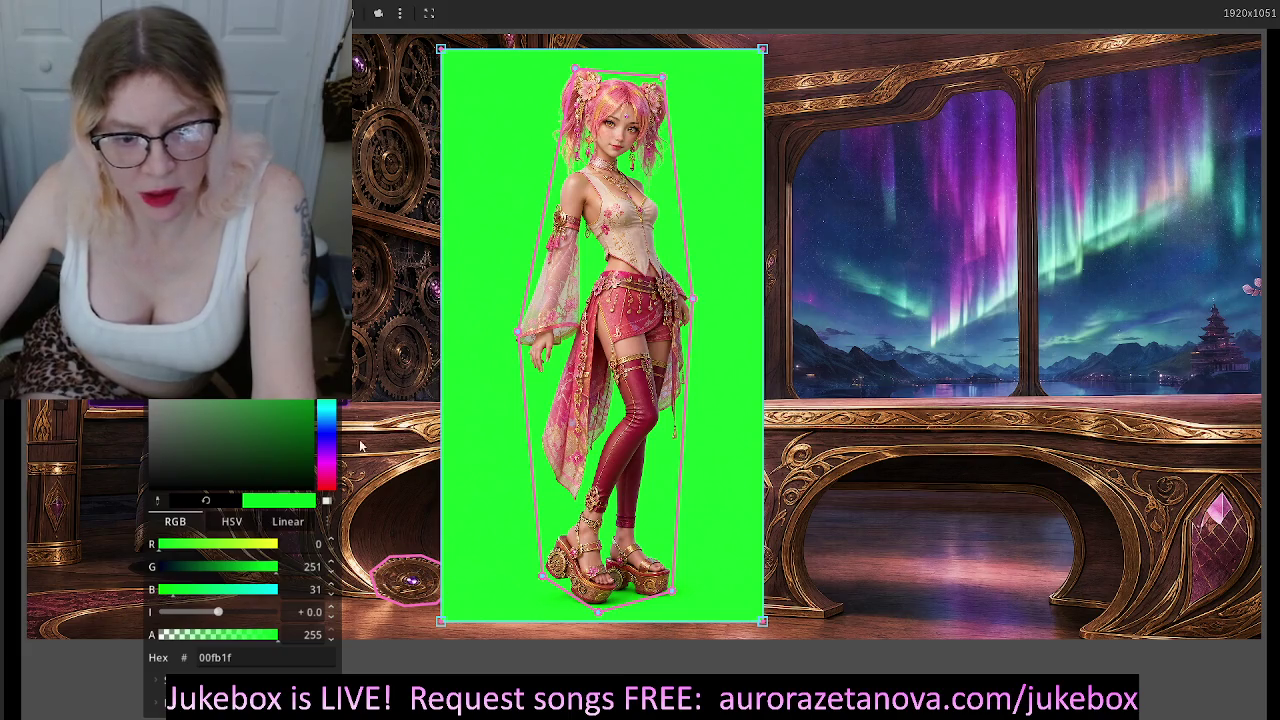
{"action": "left_click", "coordinate": [331, 564]}
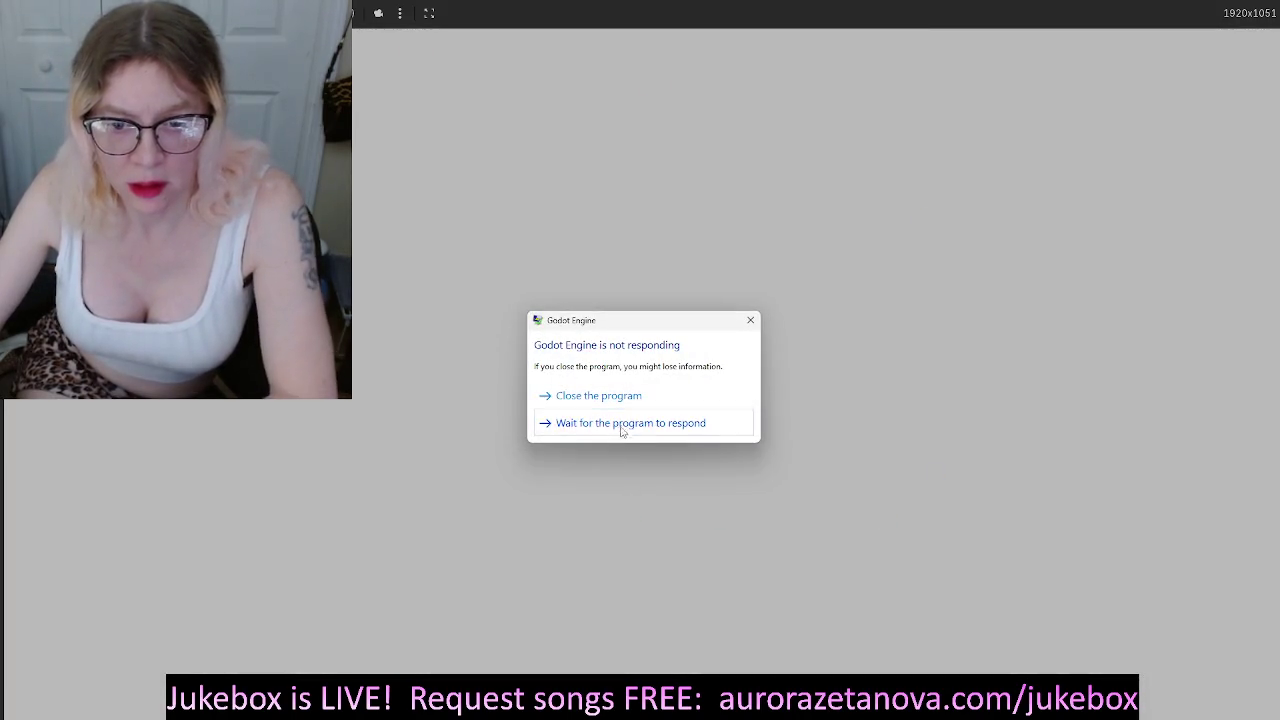
Wait out the freeze, close the colour picker, and reselect the green-screen image source to check the keying
{"action": "left_click", "coordinate": [621, 424]}
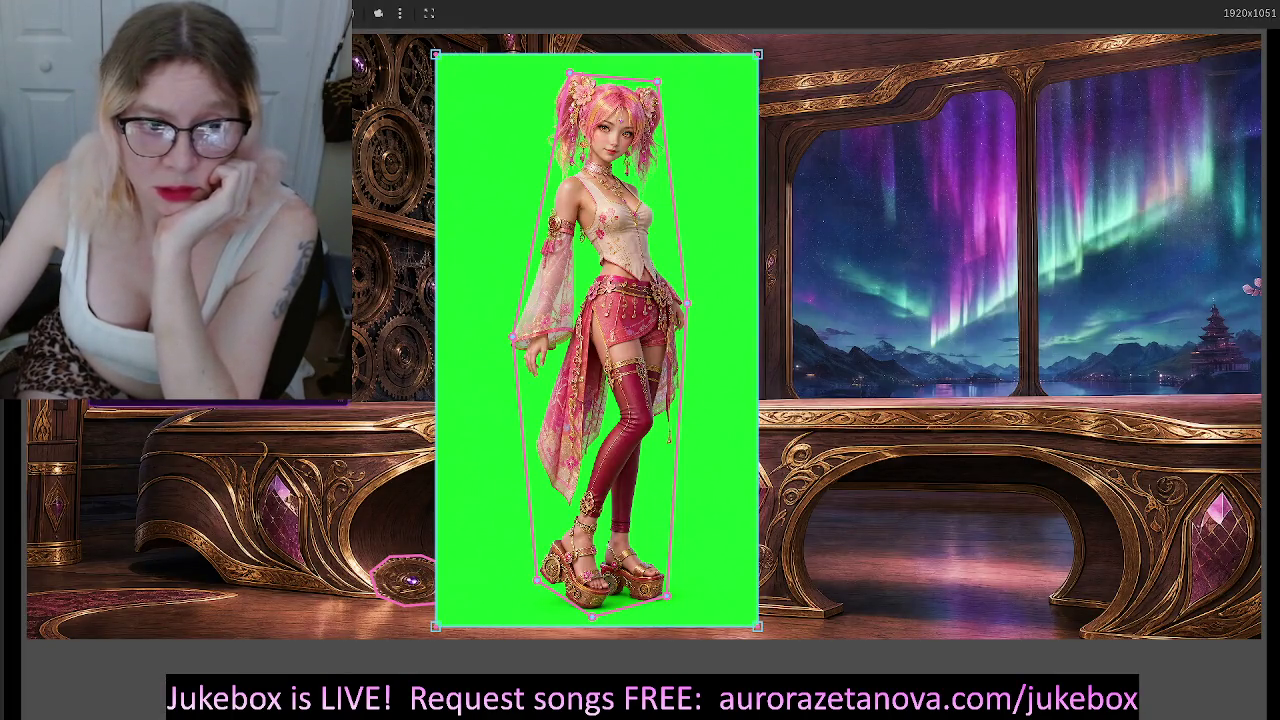
{"action": "left_click", "coordinate": [402, 578]}
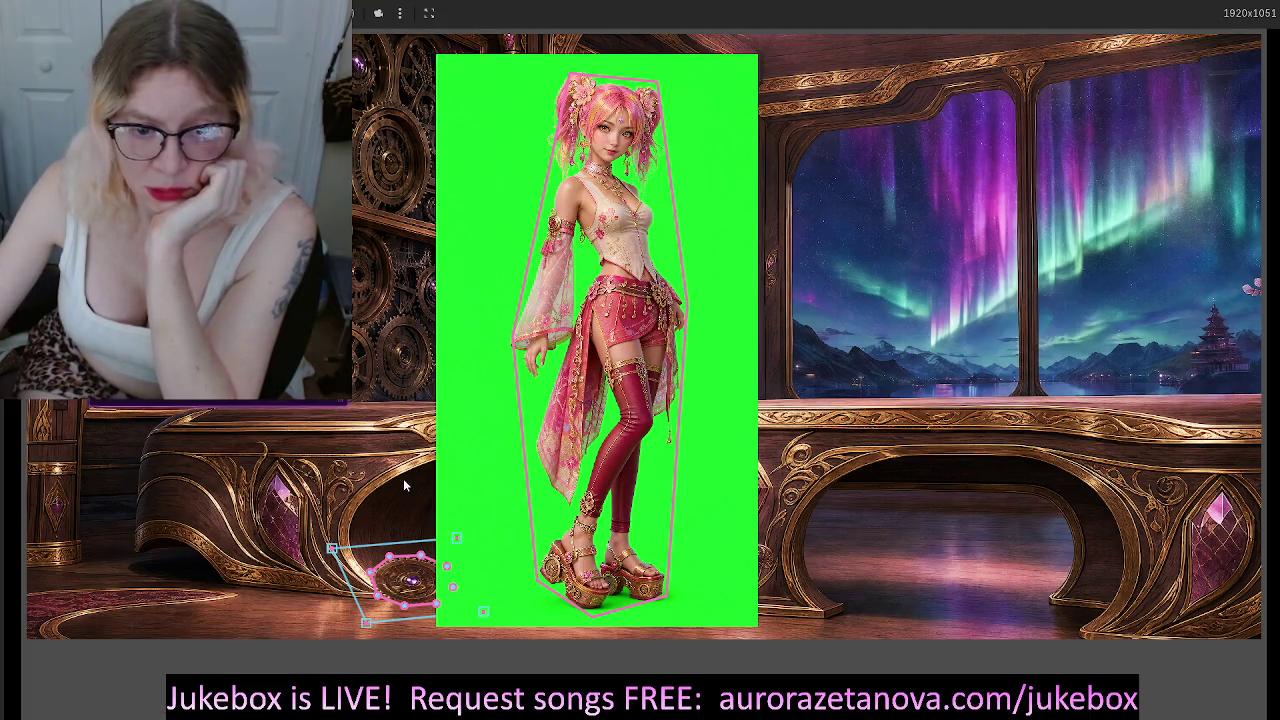
{"action": "left_click", "coordinate": [473, 446]}
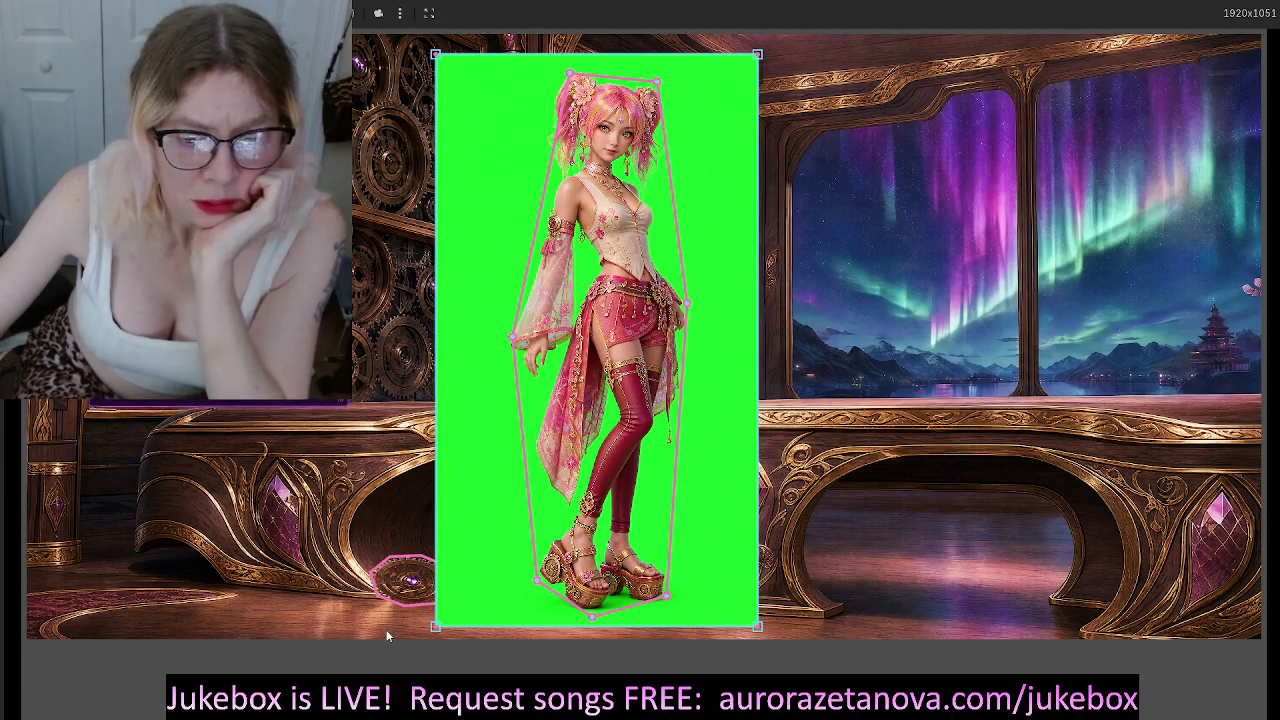
{"action": "left_click", "coordinate": [400, 536]}
{"action": "left_click", "coordinate": [400, 582]}
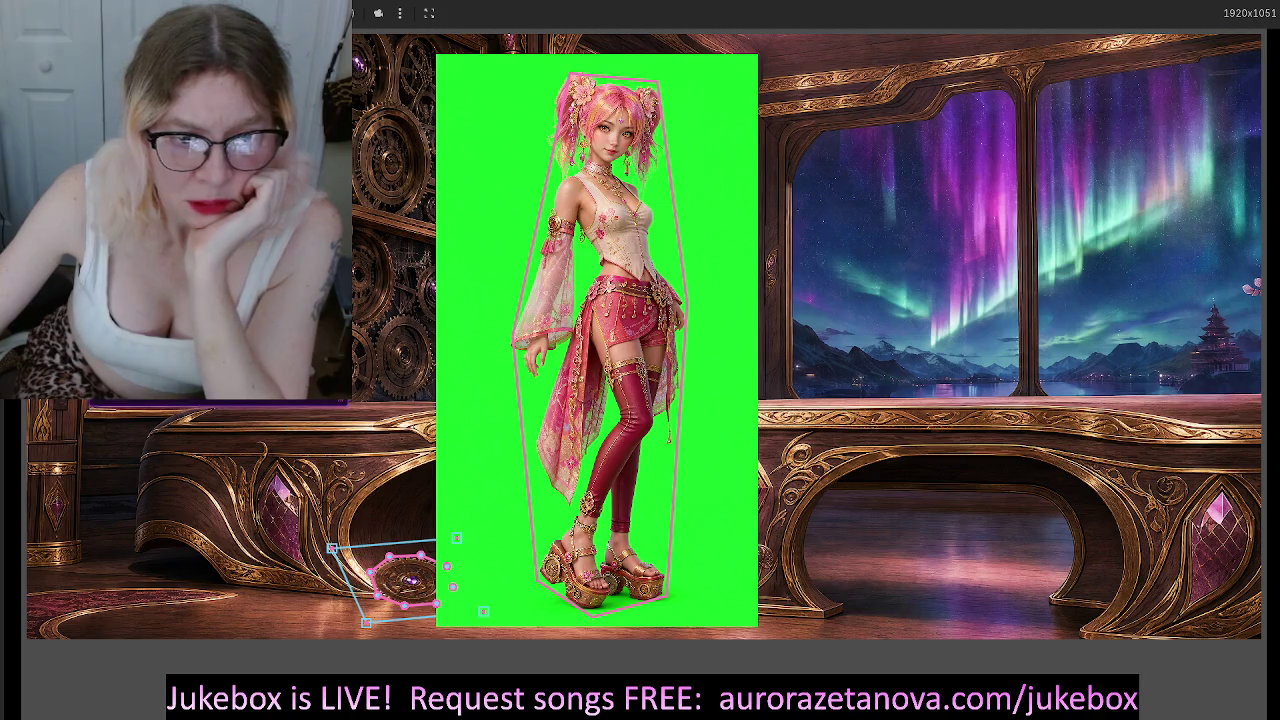
{"action": "left_click", "coordinate": [463, 200]}
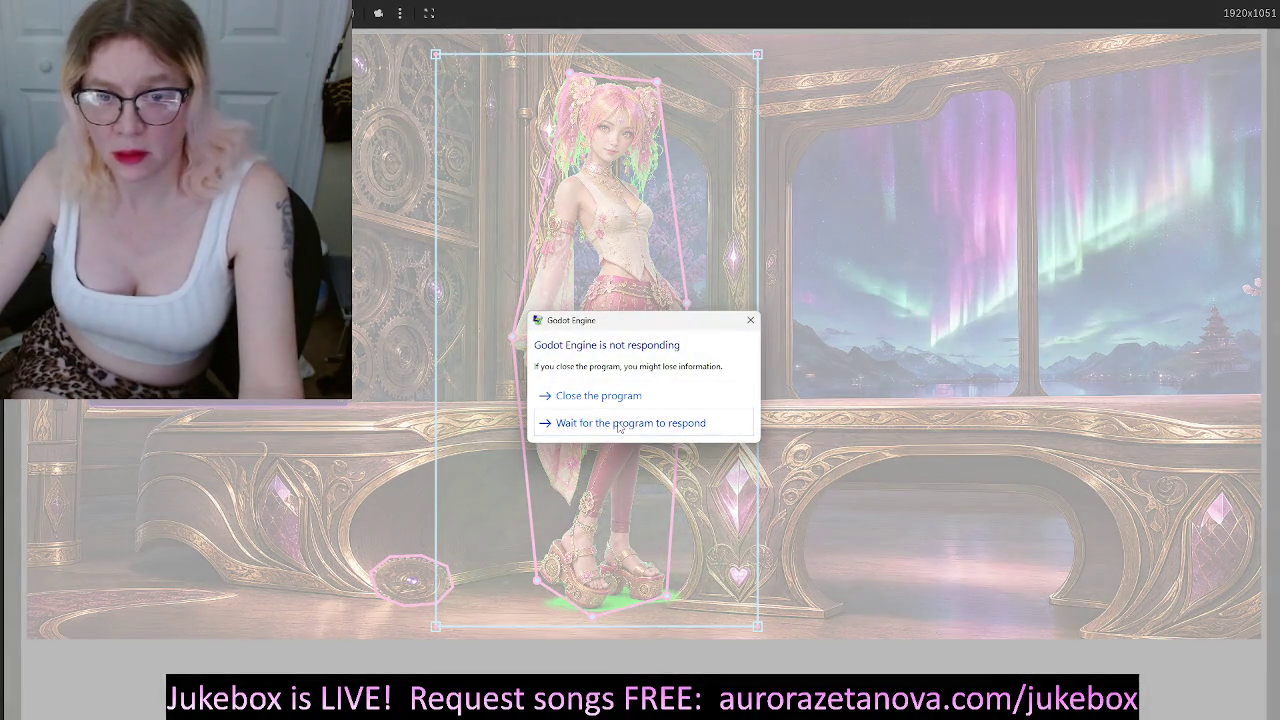
Keep waiting for the unresponsive Godot editor instead of closing it, twice
{"action": "left_click", "coordinate": [618, 423]}
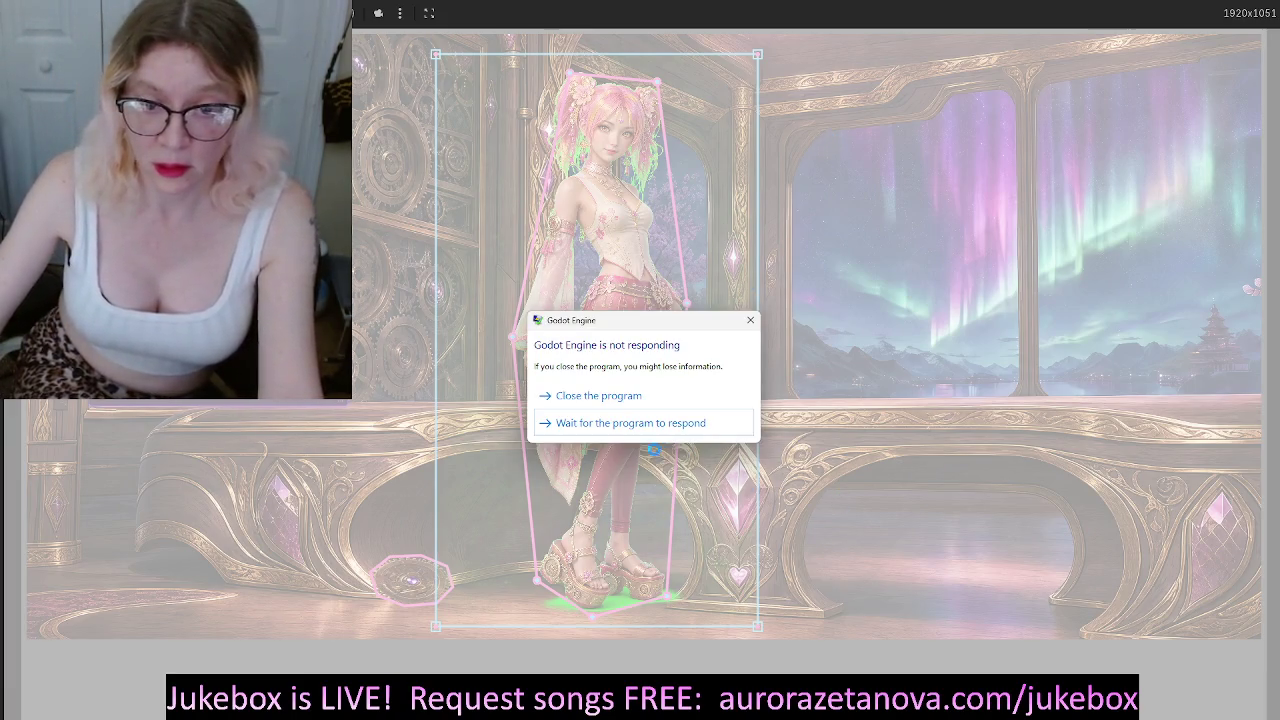
{"action": "left_click", "coordinate": [720, 423]}
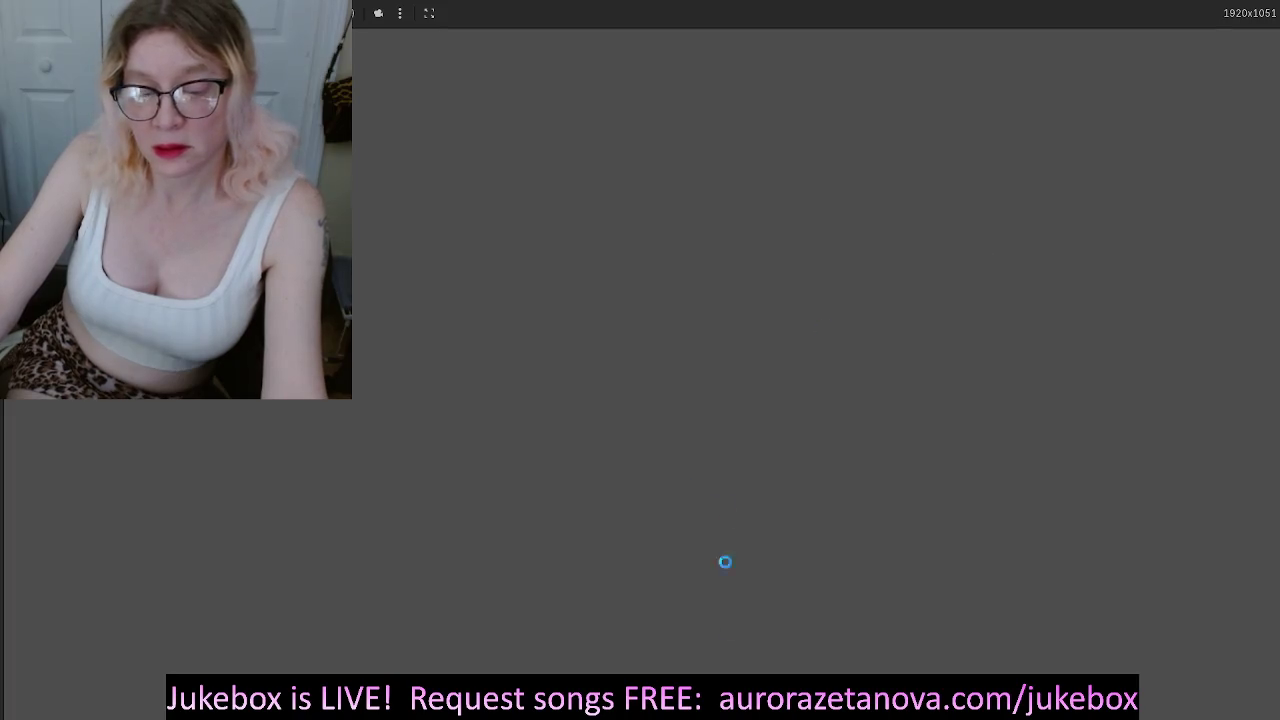
Dismiss the Start menu and stop the running game scene with F8
{"action": "key", "text": "super"}
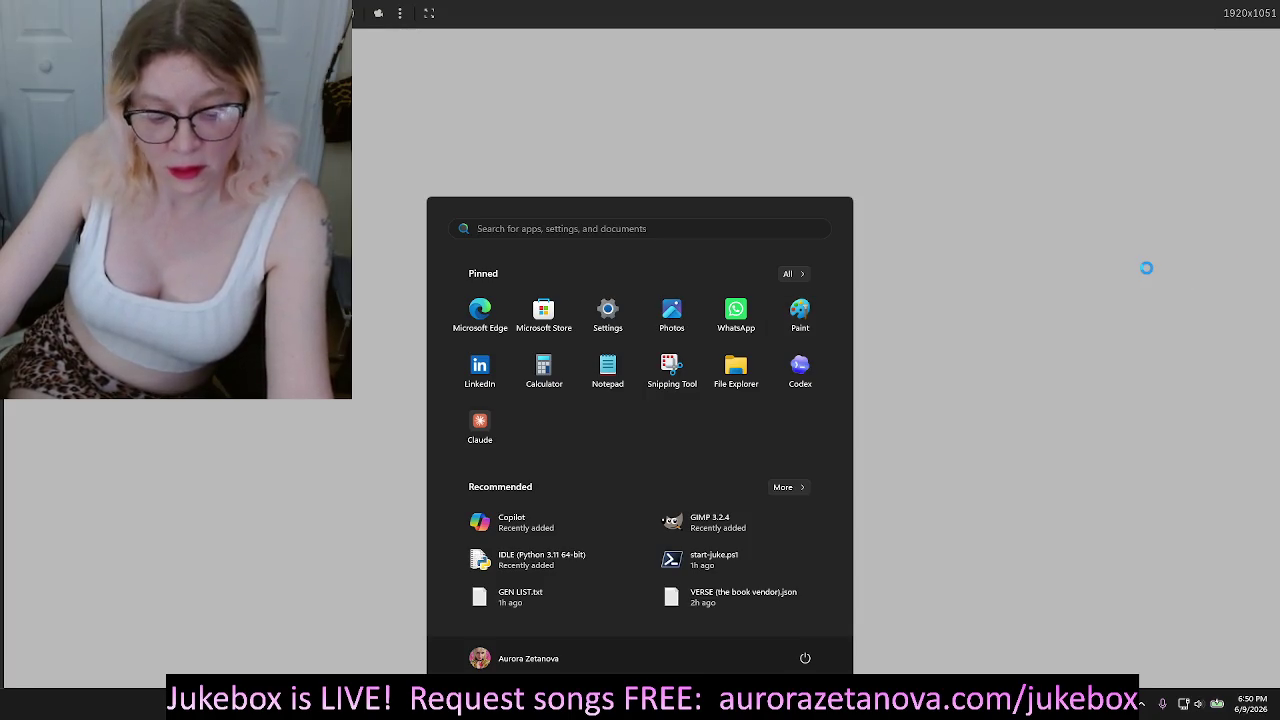
{"action": "left_click", "coordinate": [1146, 268]}
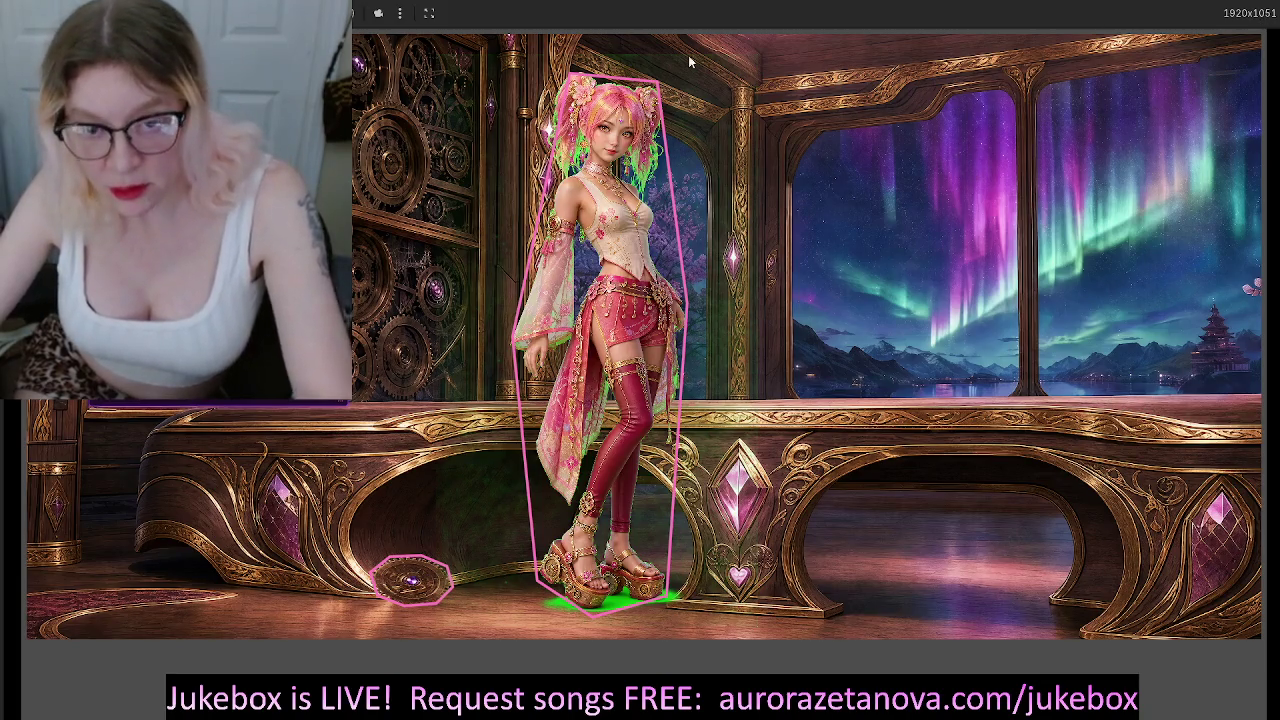
{"action": "key", "text": "F8"}
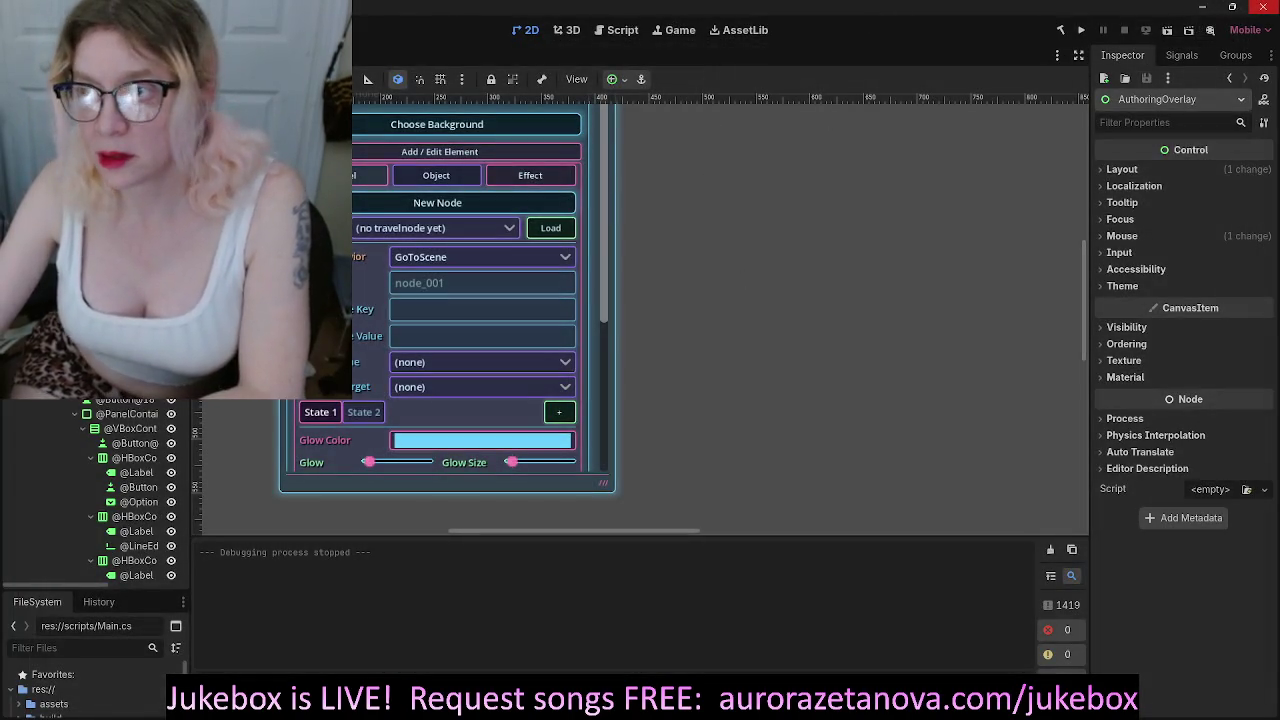
Close the Godot editor and bring the Claude chat and left code editor into focus
{"action": "left_click", "coordinate": [1263, 7]}
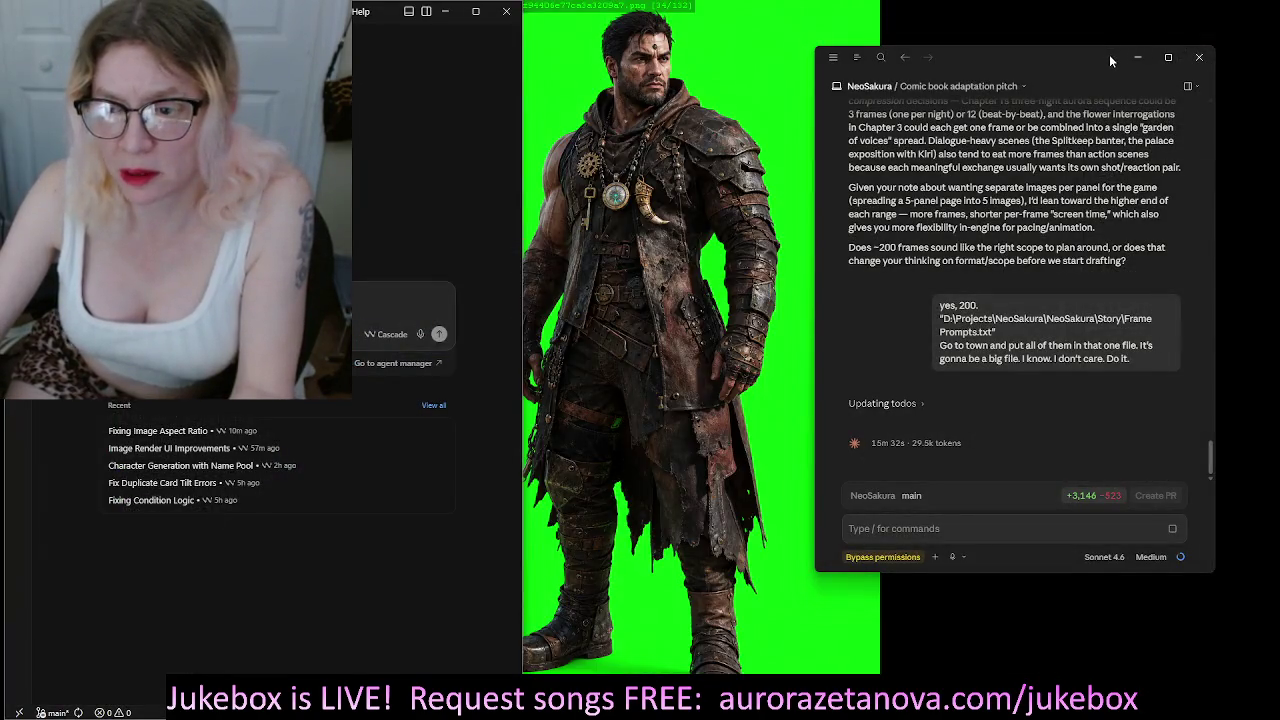
{"action": "left_click", "coordinate": [1075, 452]}
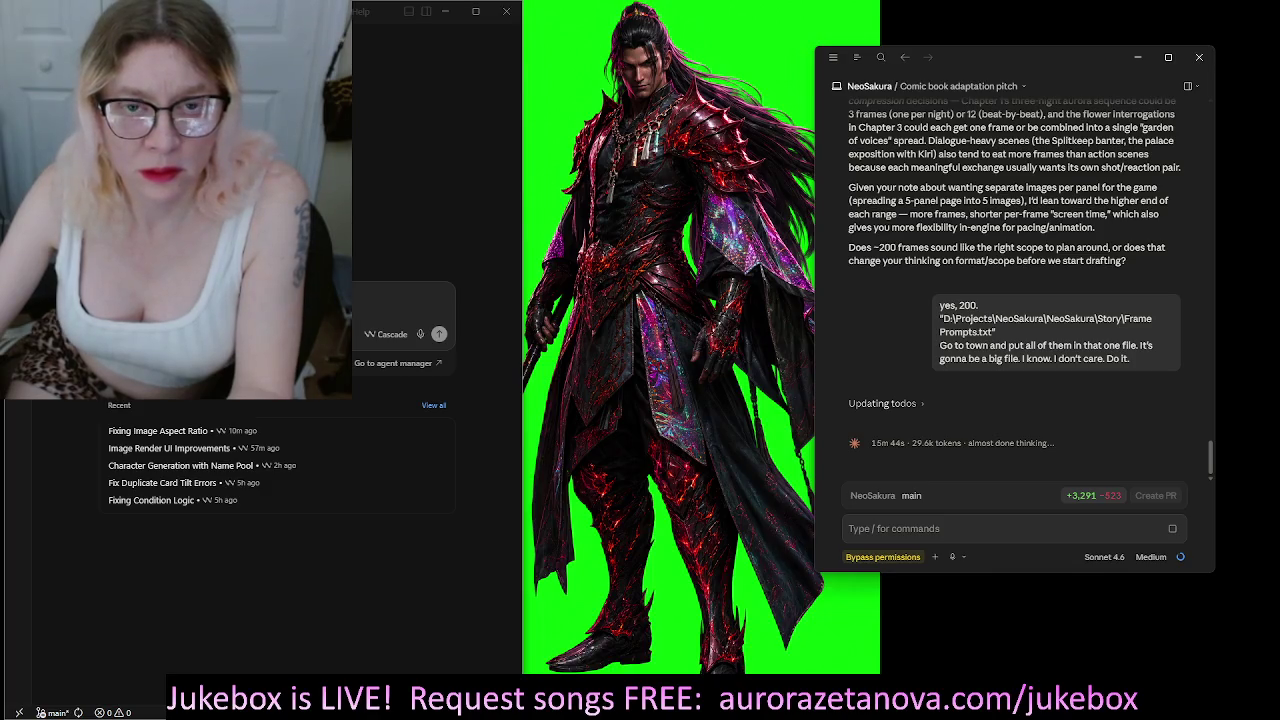
{"action": "left_click", "coordinate": [517, 103]}
Narrow the left code editor window and scroll its recent list up
{"action": "mouse_move", "coordinate": [517, 103]}
{"action": "left_mouse_down"}
{"action": "mouse_move", "coordinate": [270, 124]}
{"action": "mouse_move", "coordinate": [296, 124]}
{"action": "left_mouse_up"}
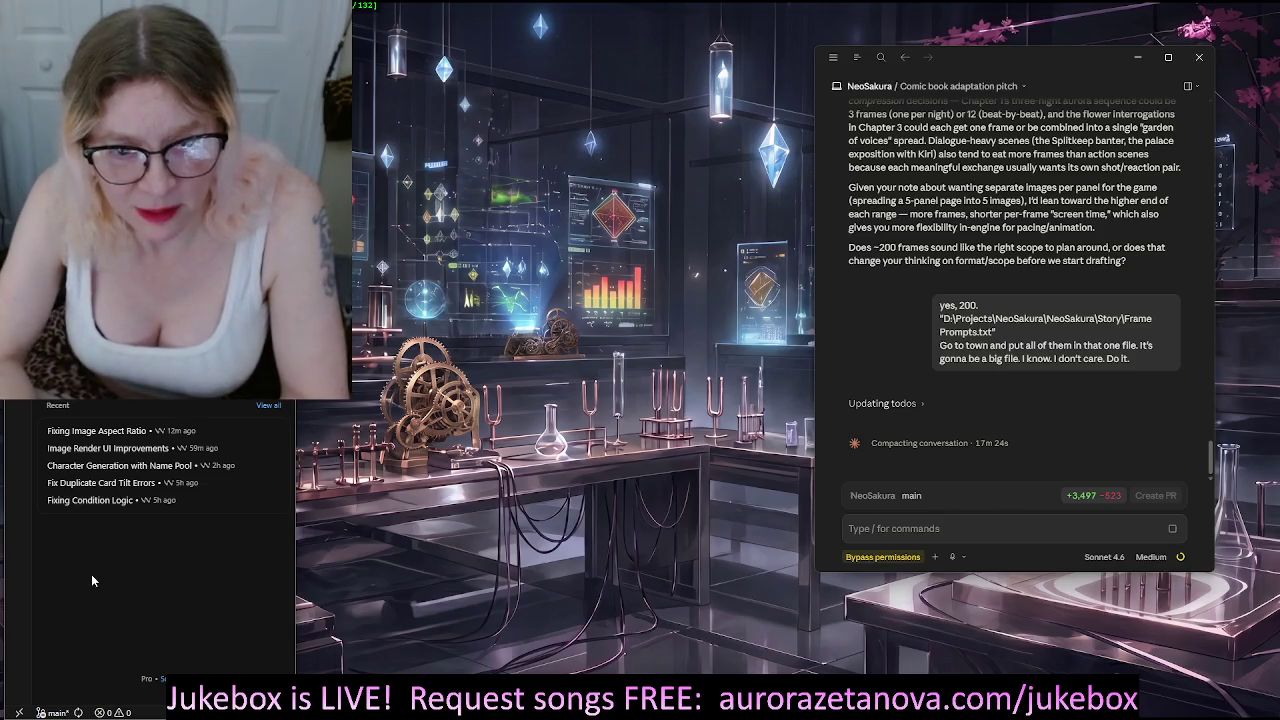
{"action": "scroll", "coordinate": [91, 574], "scroll_direction": "up", "scroll_amount": 1}
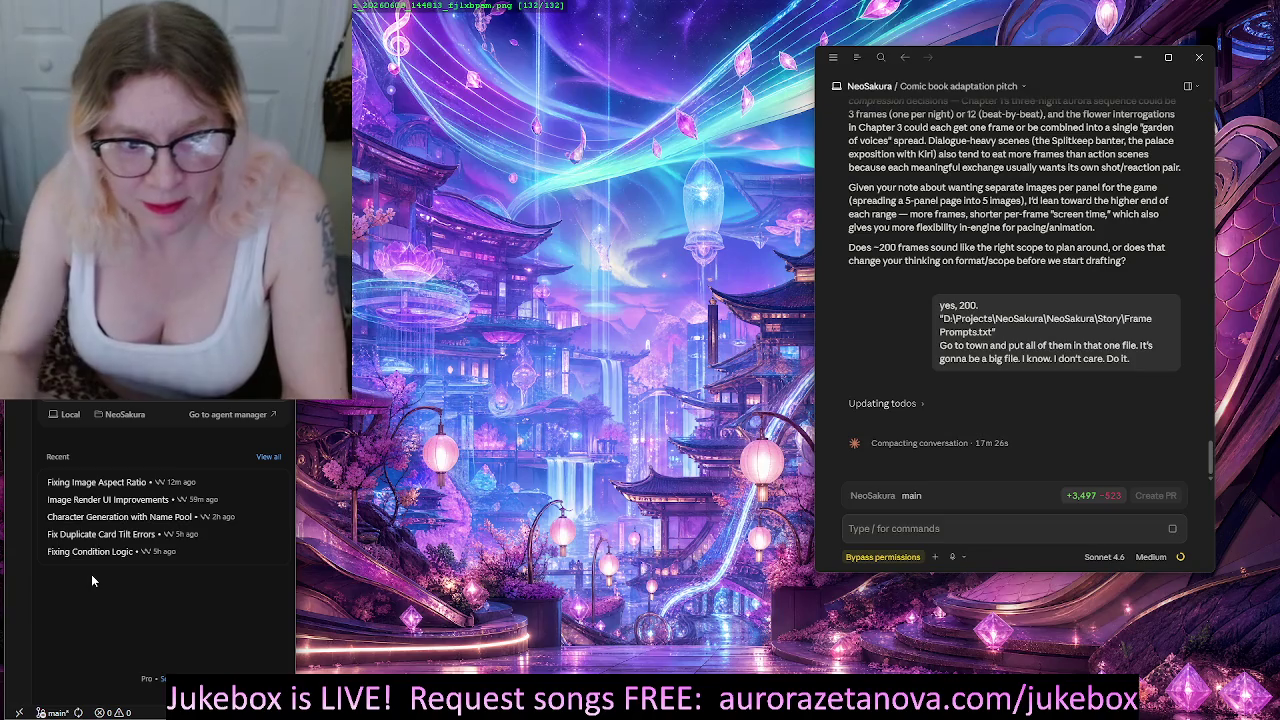